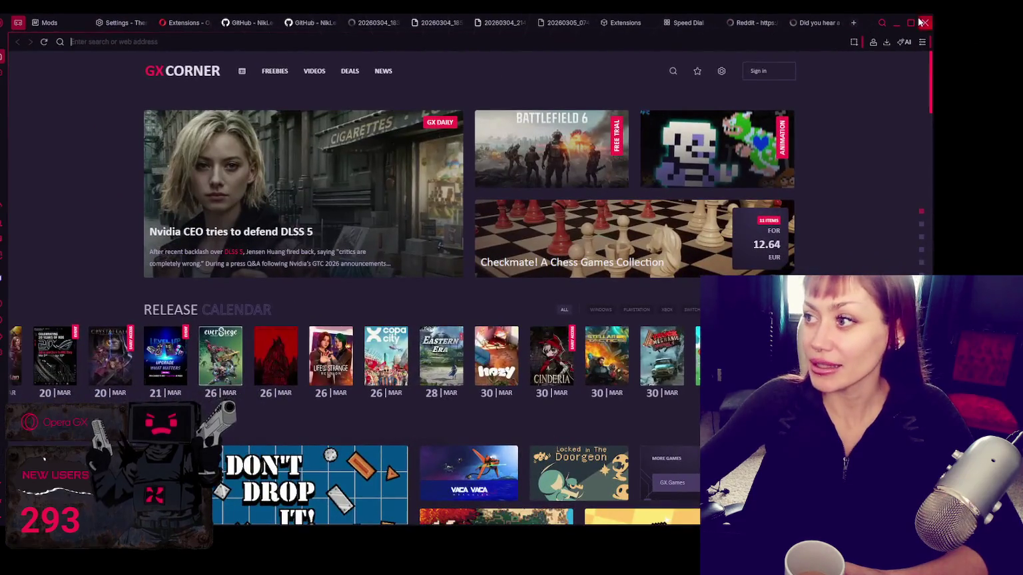
- View GX Corner fullscreen, return to windowed mode, and nudge the browser window right
key("F11")
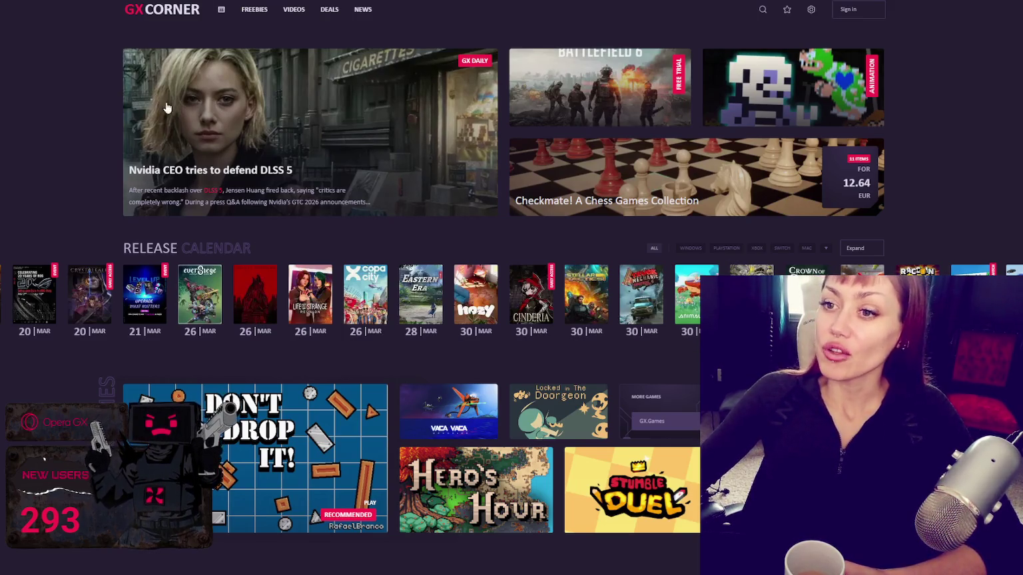
key("F11")
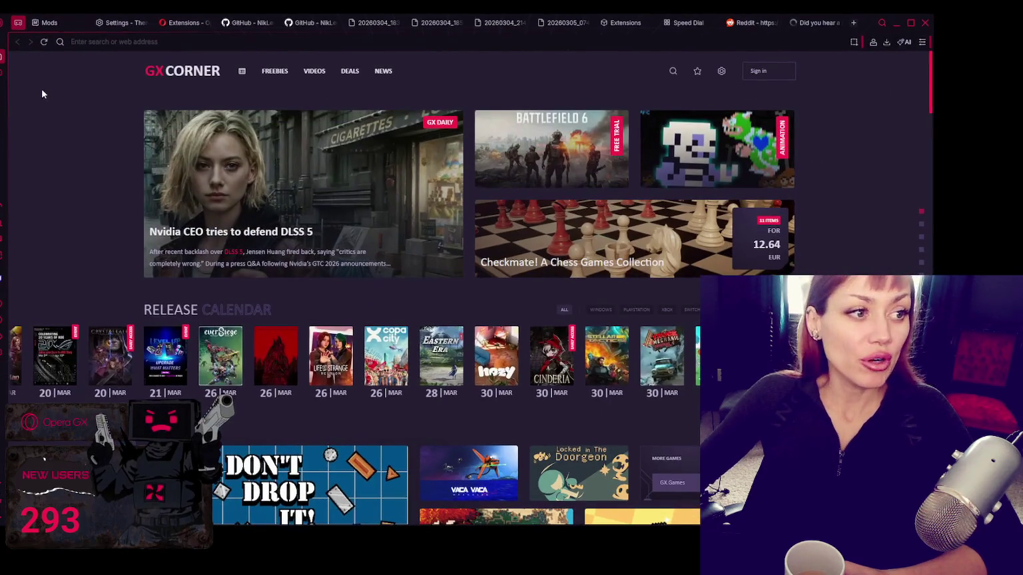
left_click_drag(877, 24, 928, 27)
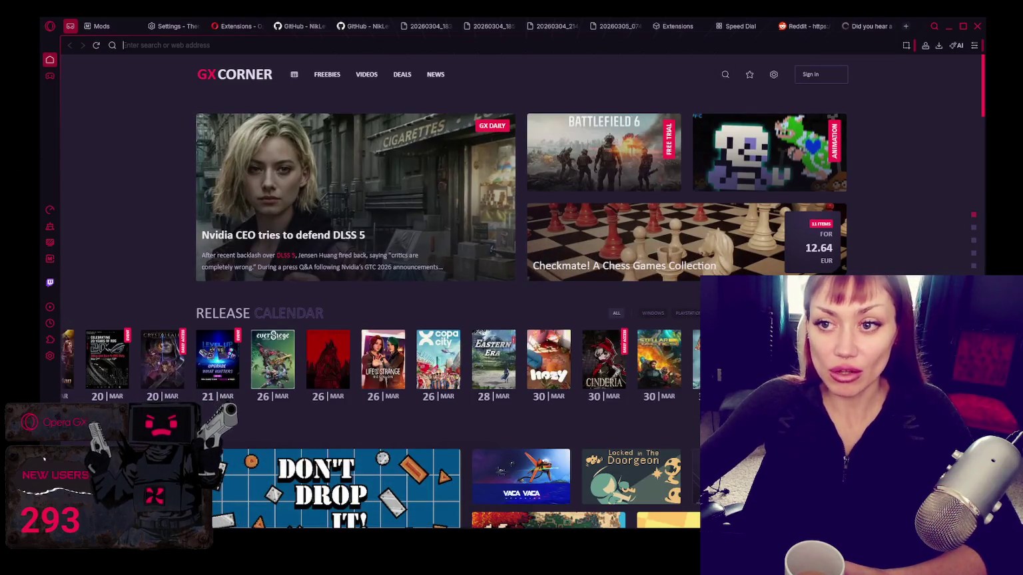
- Go to the Mods configuration page and view the installed Interface stickers
left_click(50, 355)
left_click(51, 323)
left_click(50, 356)
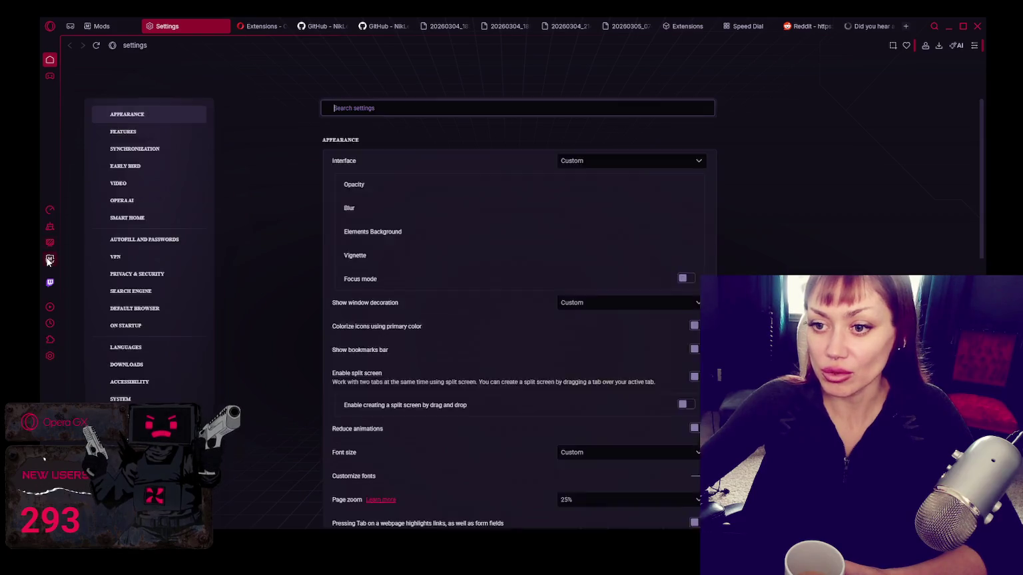
left_click(49, 260)
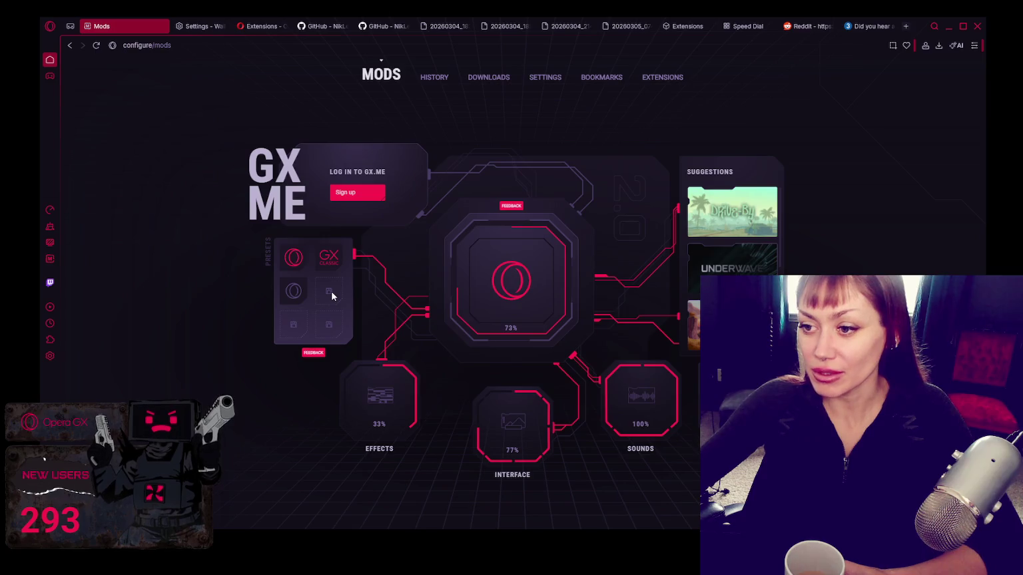
left_click(509, 424)
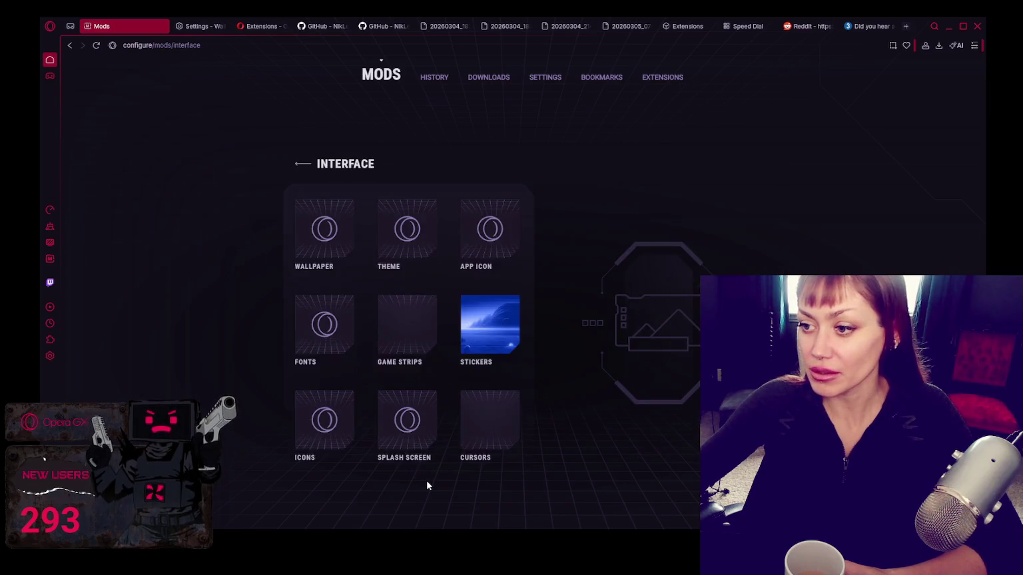
left_click(506, 324)
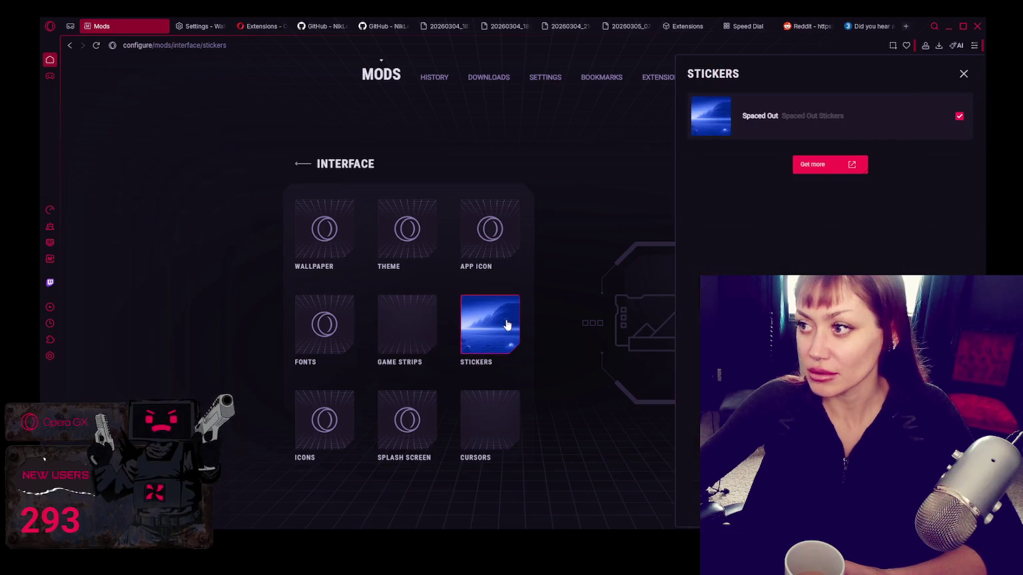
- Toggle the Spaced Out sticker off and on, install the Drive-By mod, and start a new tab
left_click(807, 116)
left_click(806, 116)
left_click(310, 164)
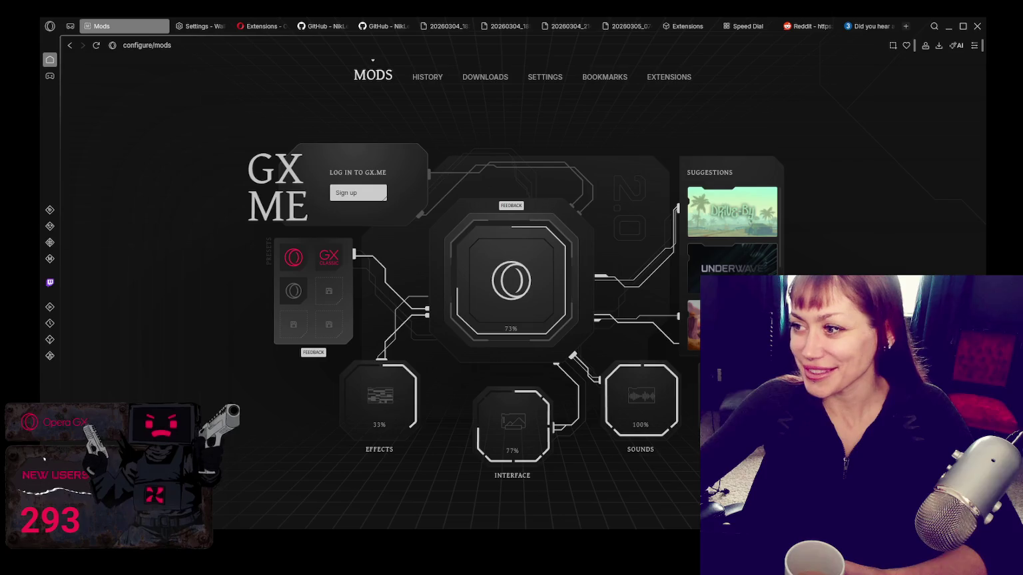
left_click(722, 224)
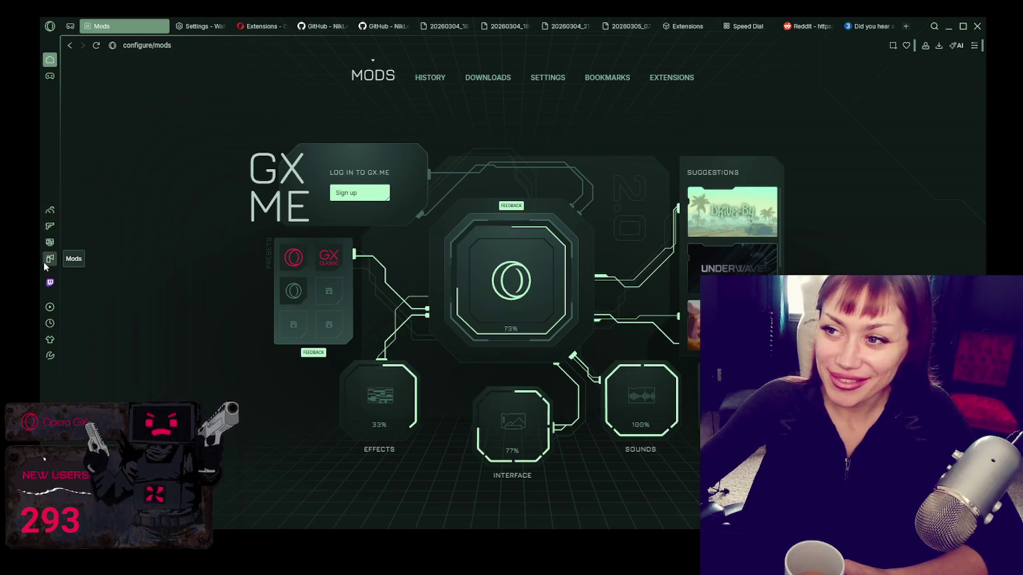
left_click(905, 27)
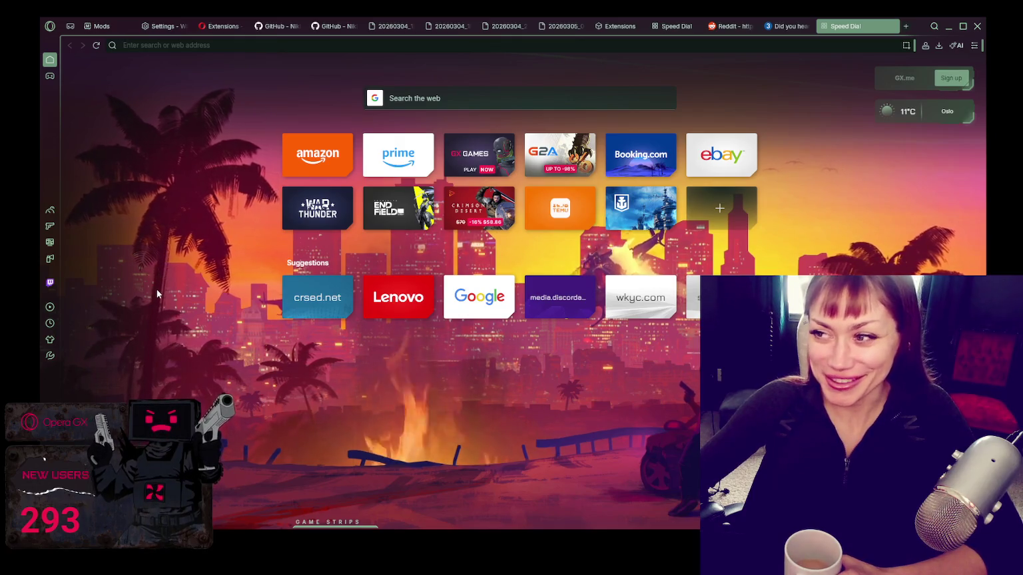
- Load youtube, scroll through the homepage feed, then go back to the GX Mods page
type("youtube")
key("Return")
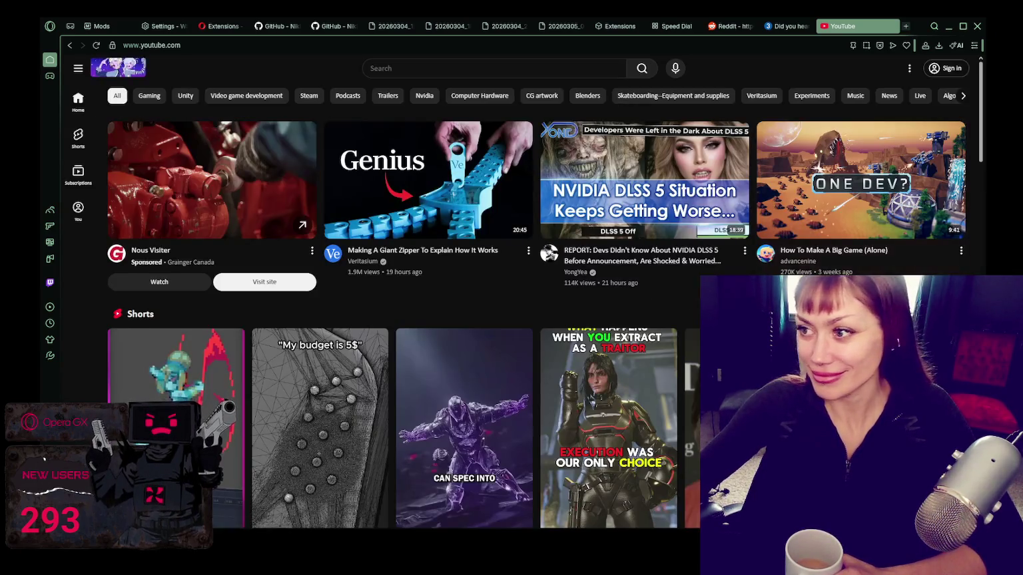
scroll(607, 160, "down", 2)
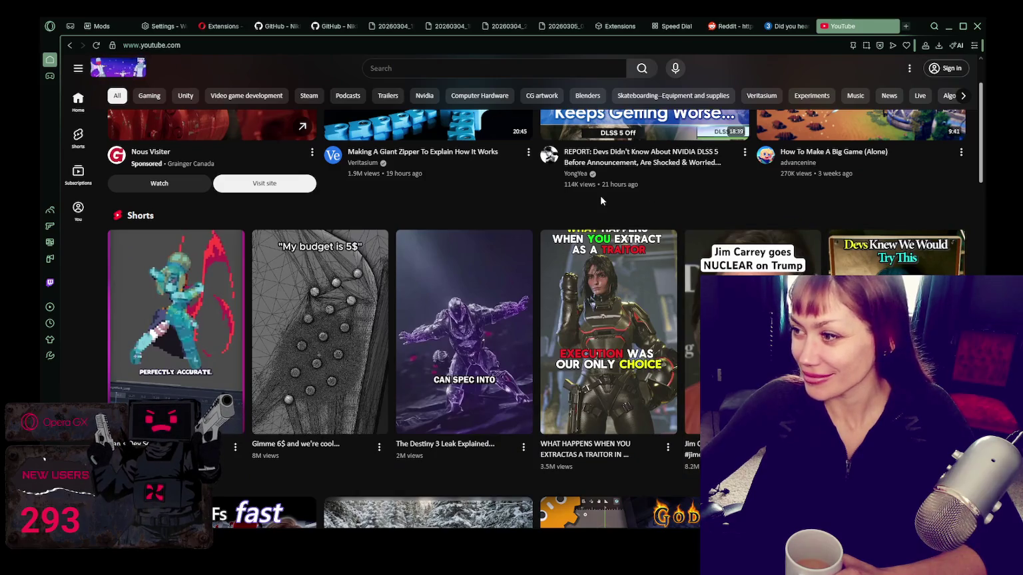
scroll(600, 195, "down", 1)
scroll(600, 195, "down", 3)
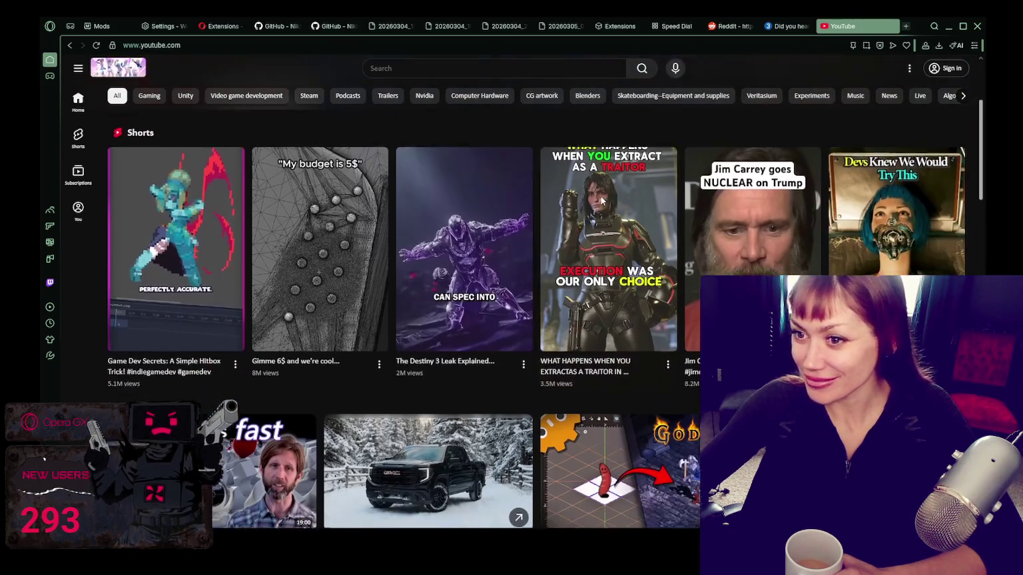
scroll(600, 195, "down", 1)
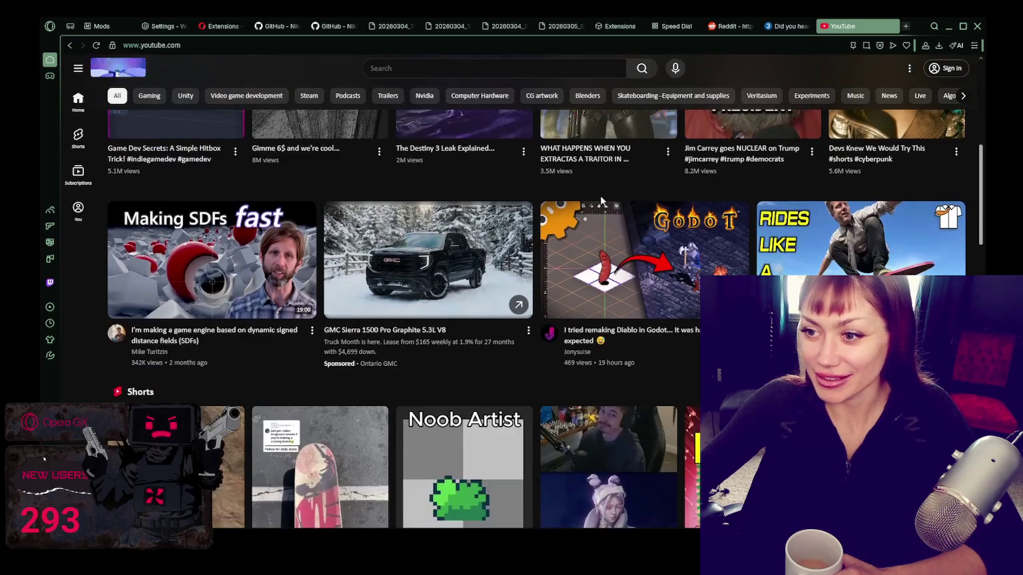
scroll(507, 184, "down", 1)
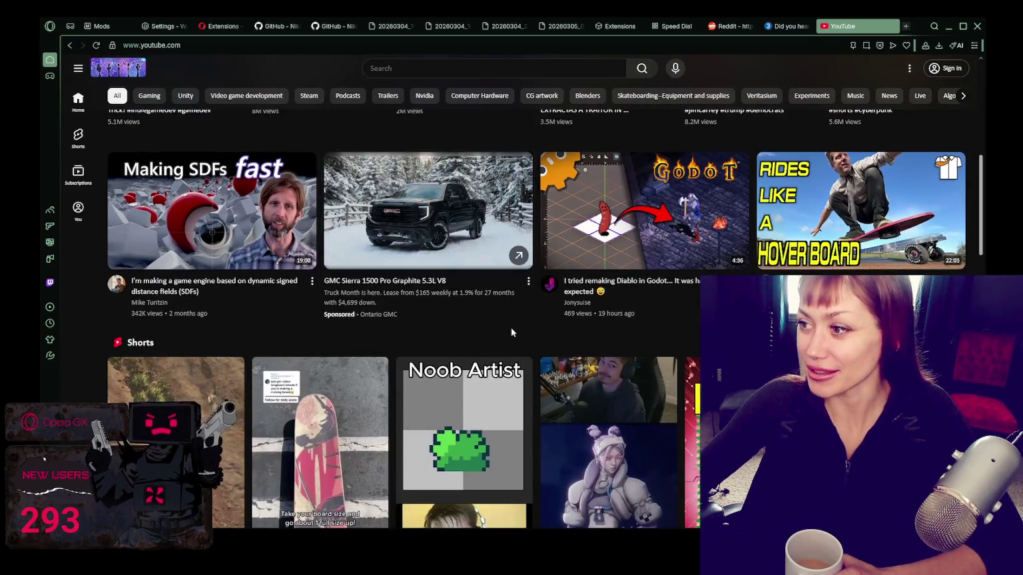
scroll(452, 258, "down", 2)
scroll(450, 259, "down", 3)
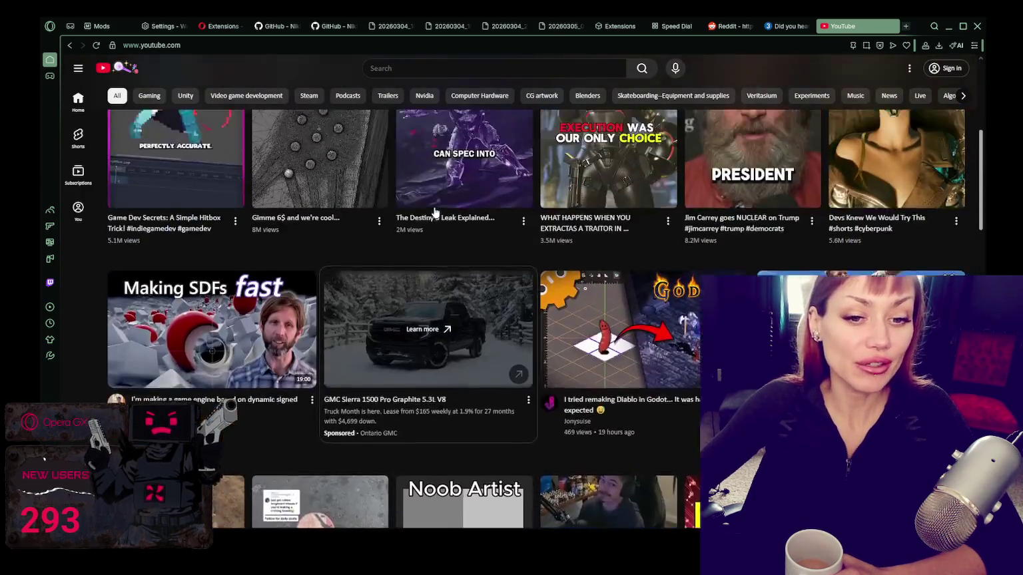
scroll(435, 212, "up", 3)
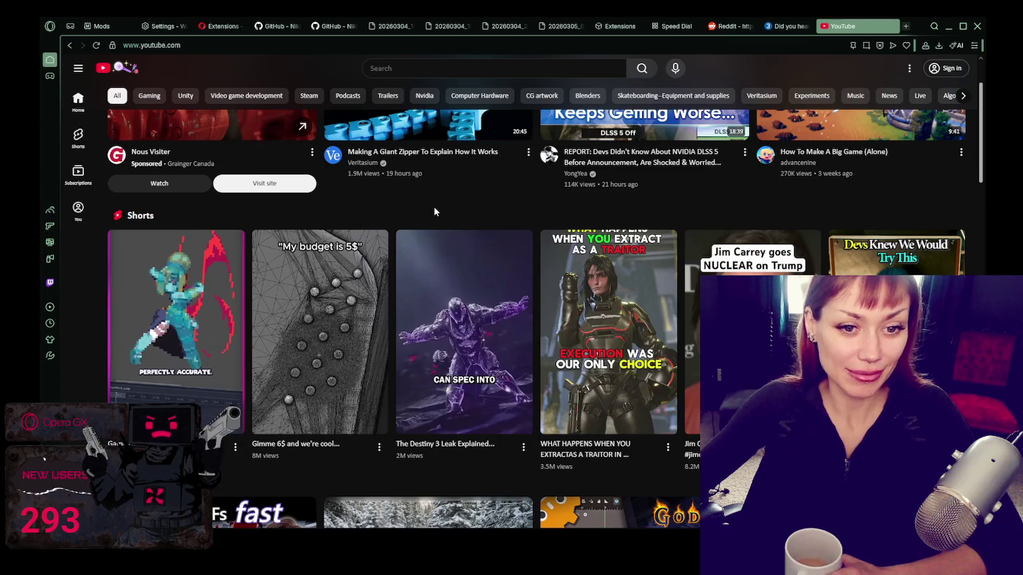
scroll(434, 212, "up", 2)
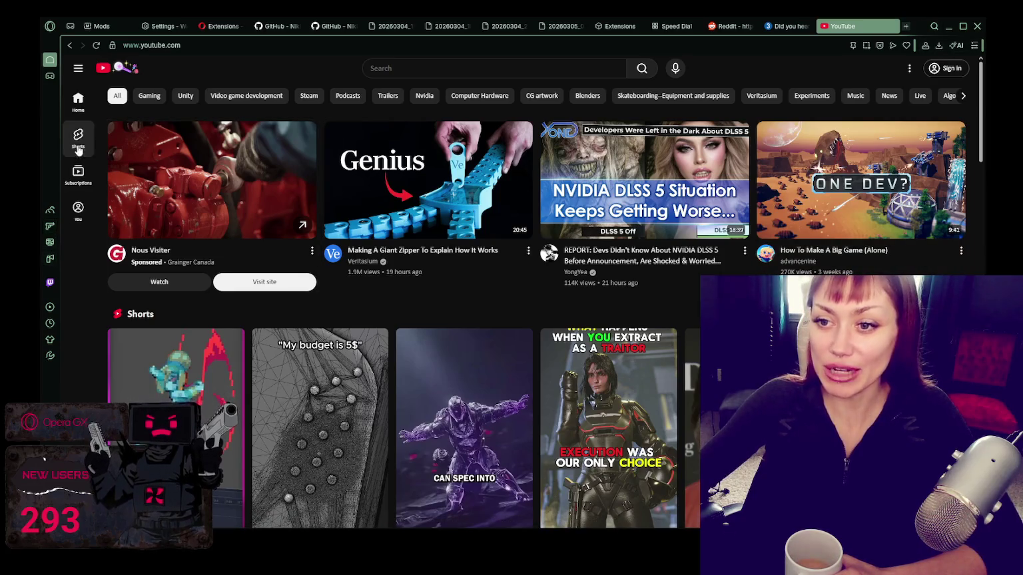
left_click(47, 260)
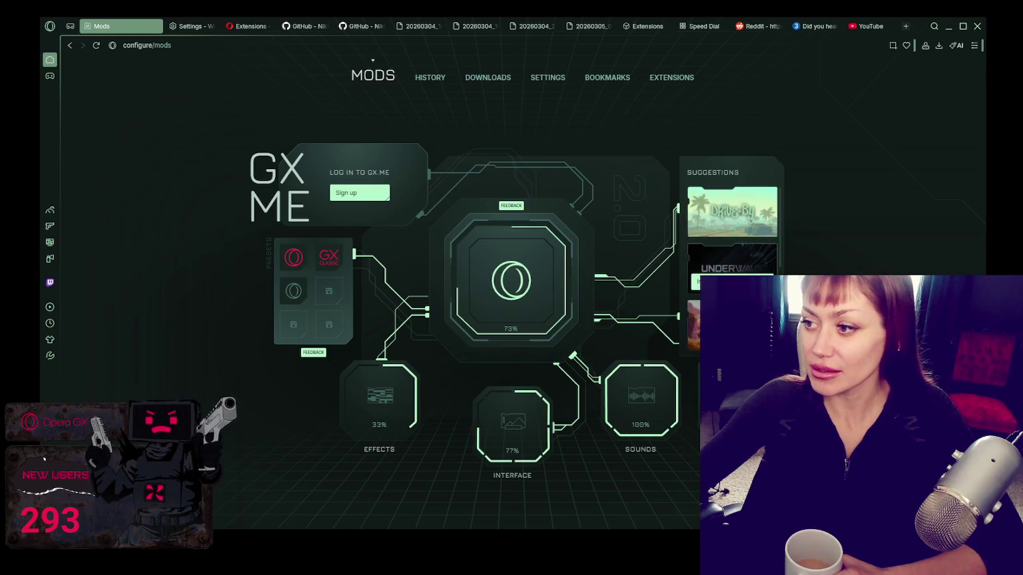
- In GX Cleaner, try the MIN and MAX cleaning presets, ending on MIN
left_click(50, 227)
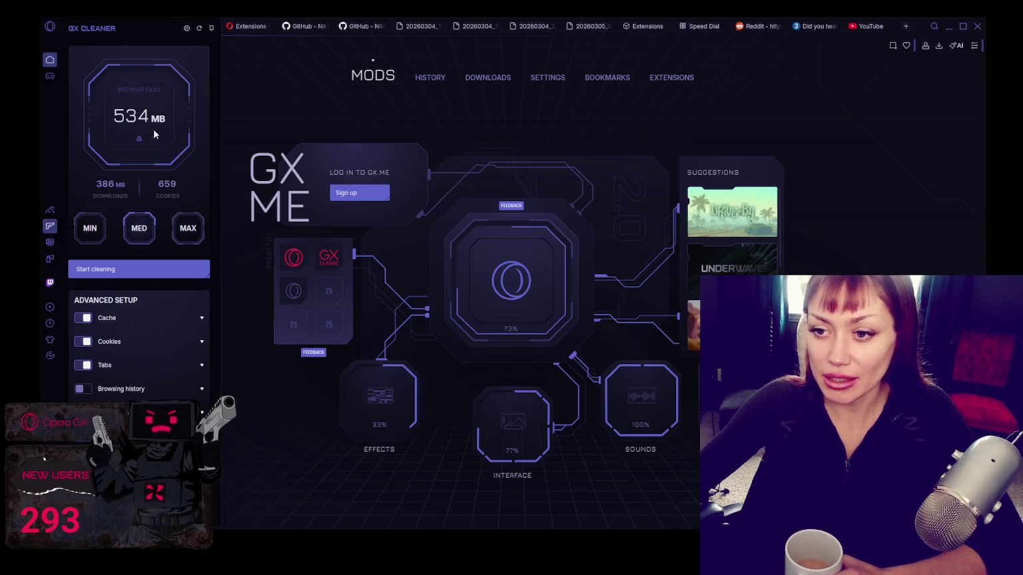
left_click(91, 229)
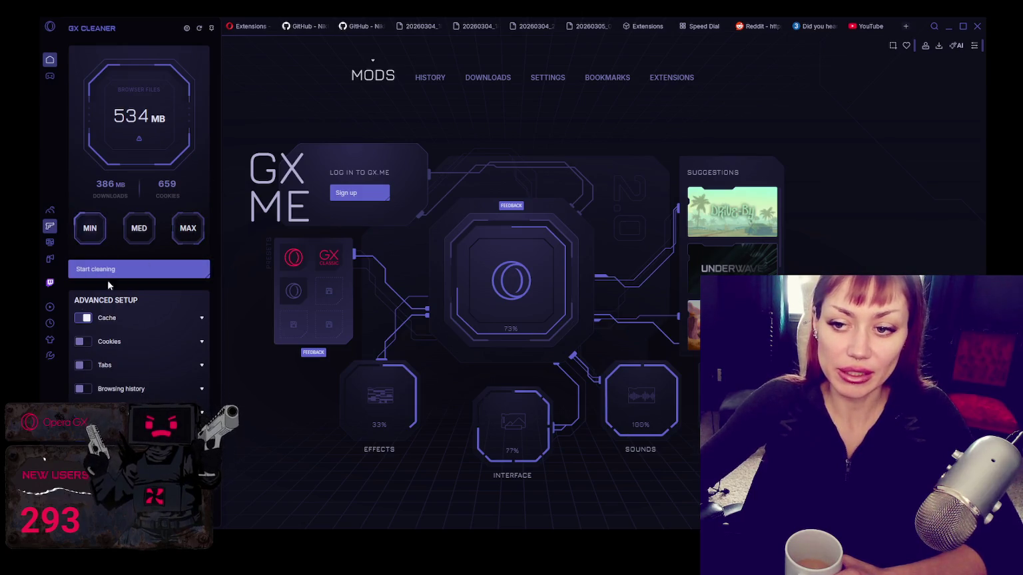
left_click(177, 233)
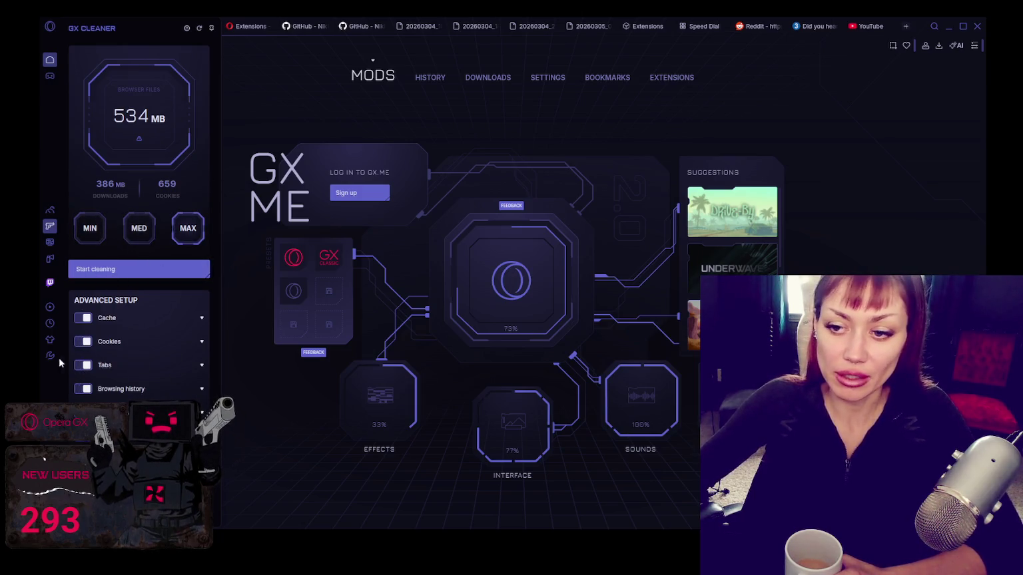
left_click(86, 229)
- List open sites by RAM in GX Control's Hot Tabs Killer, then close the GitHub tab
left_click(49, 210)
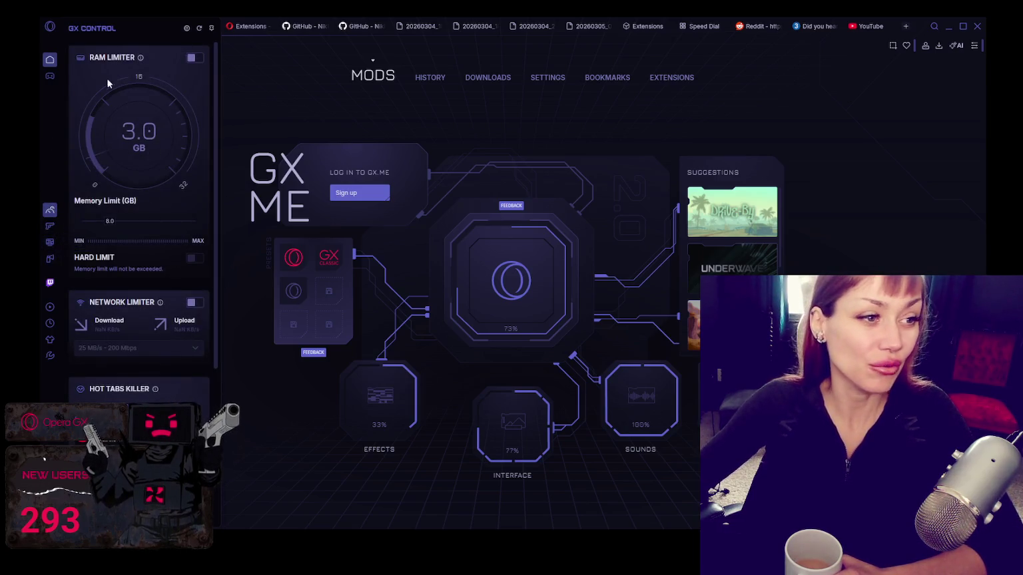
scroll(186, 193, "down", 3)
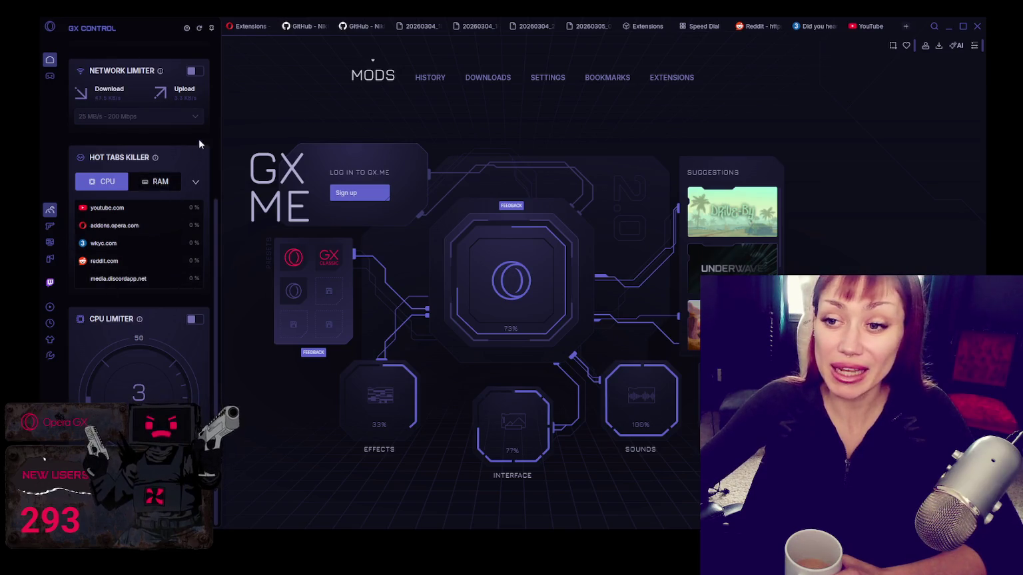
scroll(153, 257, "up", 1)
scroll(158, 258, "down", 1)
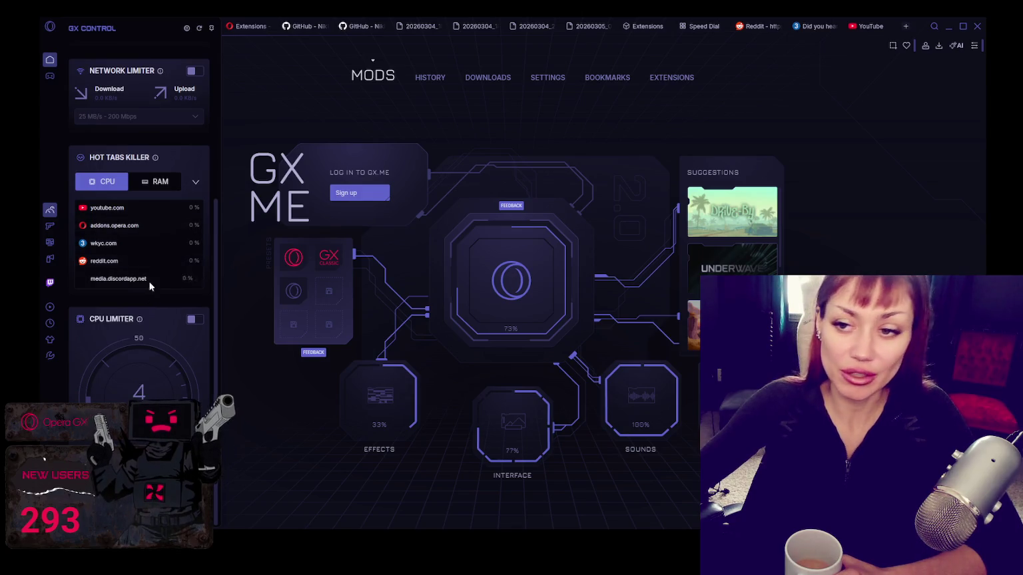
left_click(160, 184)
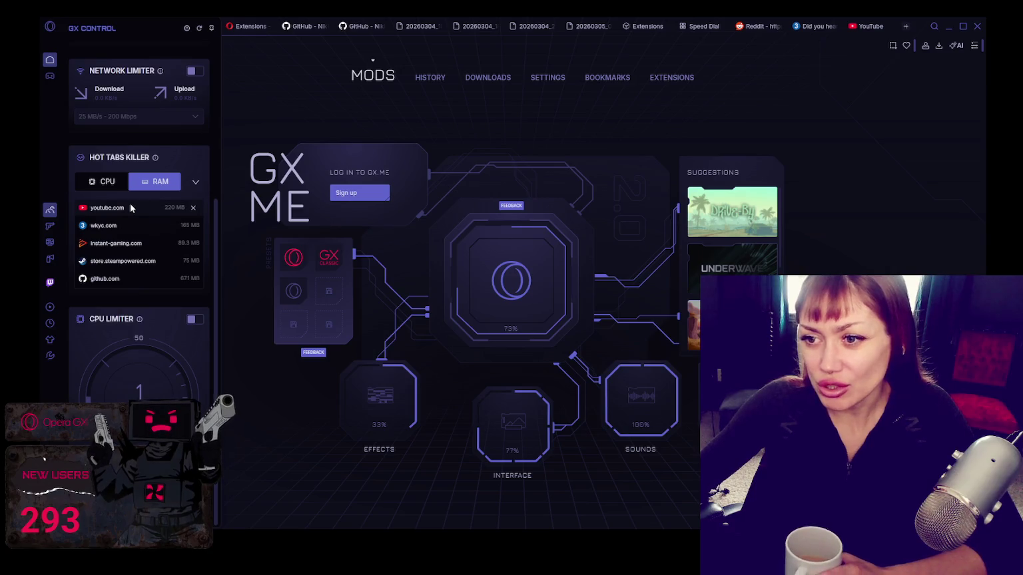
mouse_move(104, 225)
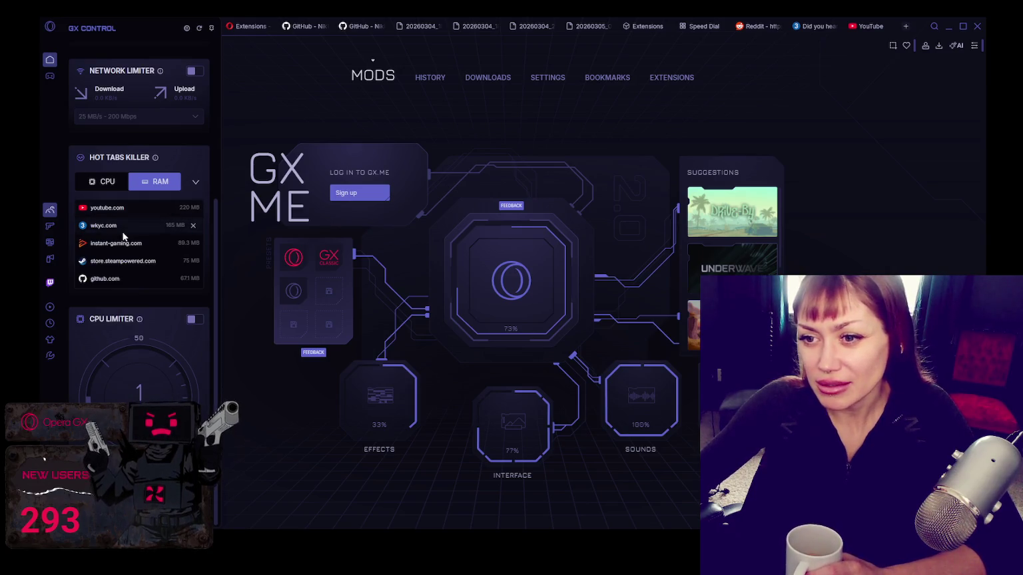
left_click(314, 26)
left_click(323, 27)
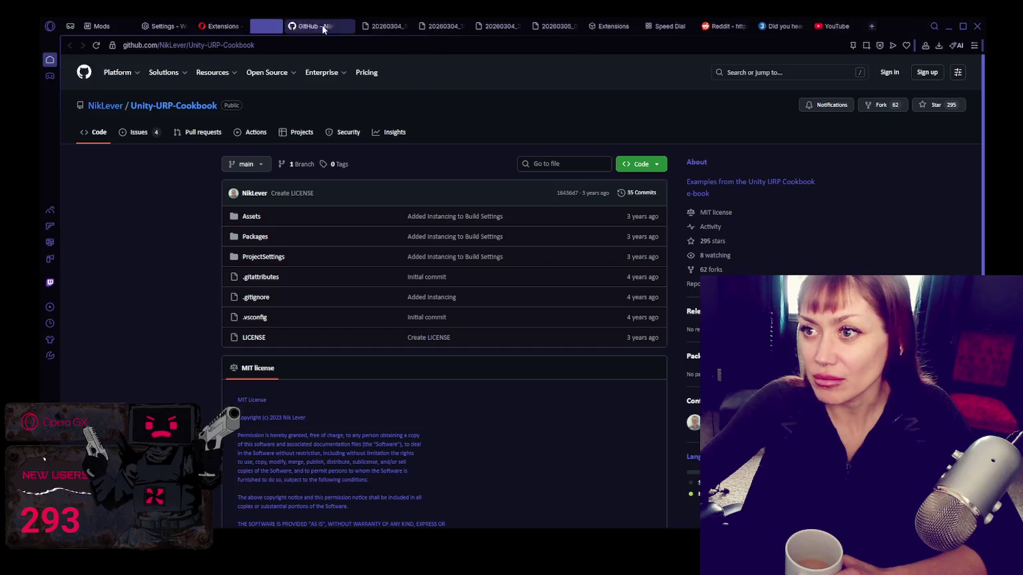
- Close the GitHub, image, Reddit, meteor news, Extensions and wallpaper settings tabs, then return to Mods
left_click(324, 26)
left_click(323, 27)
left_click(324, 28)
left_click(323, 27)
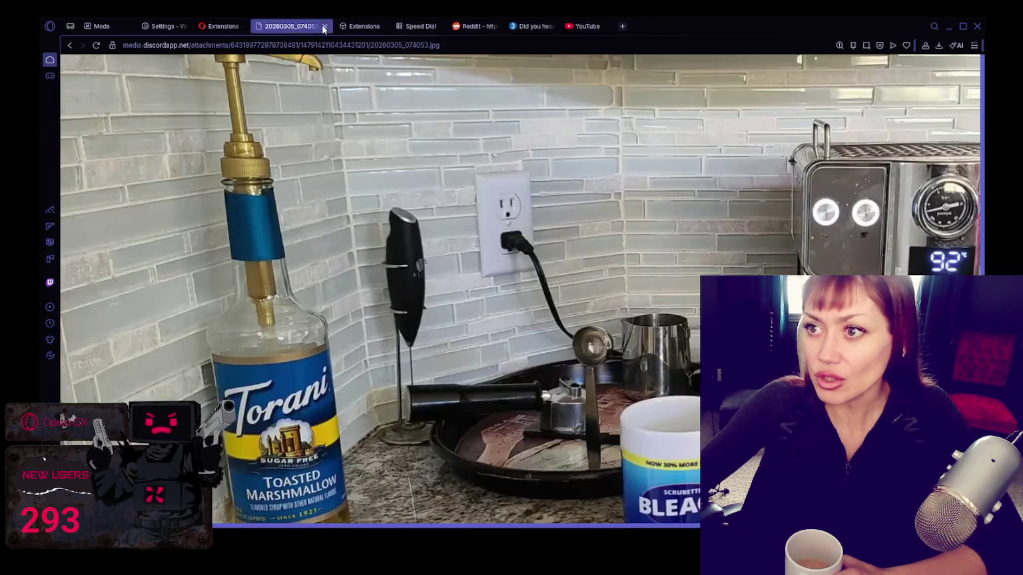
left_click(323, 27)
left_click(324, 27)
left_click(323, 28)
left_click(323, 28)
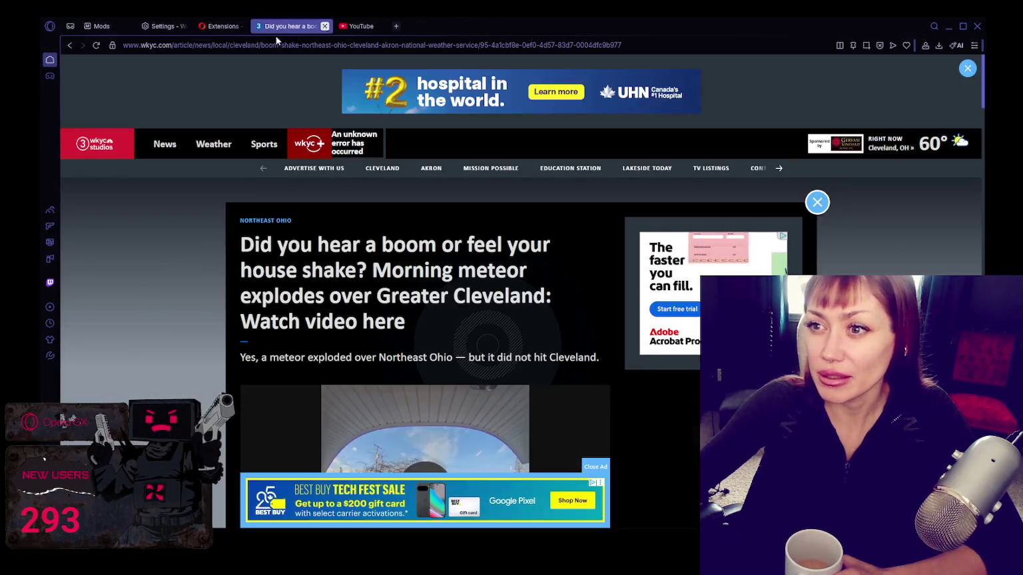
left_click(324, 27)
left_click(258, 27)
left_click(259, 26)
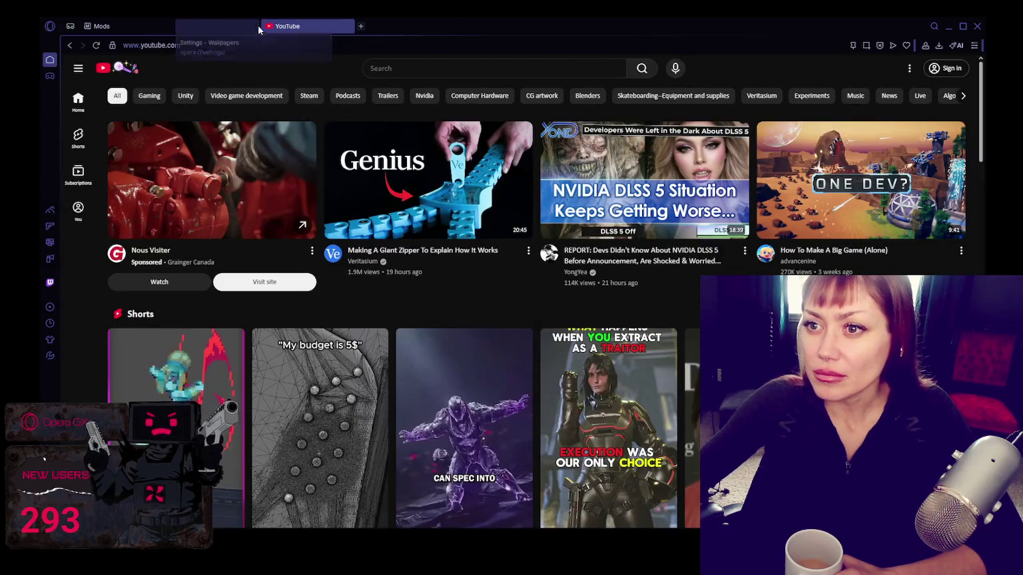
left_click(113, 28)
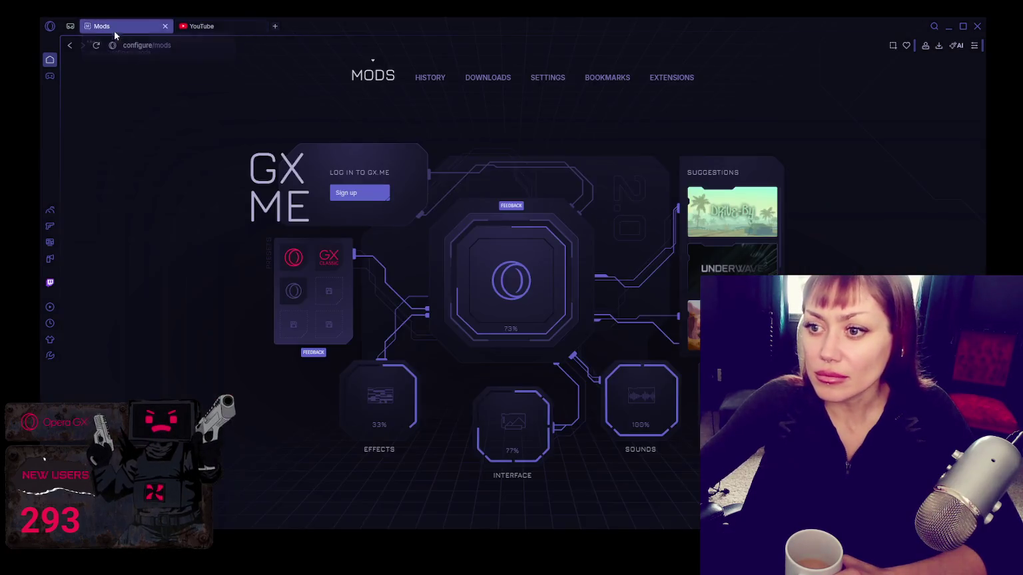
- Toggle the Shaders, GX Cleaner and GX Control sidebar panels, ending on GX Control
left_click(51, 244)
left_click(50, 243)
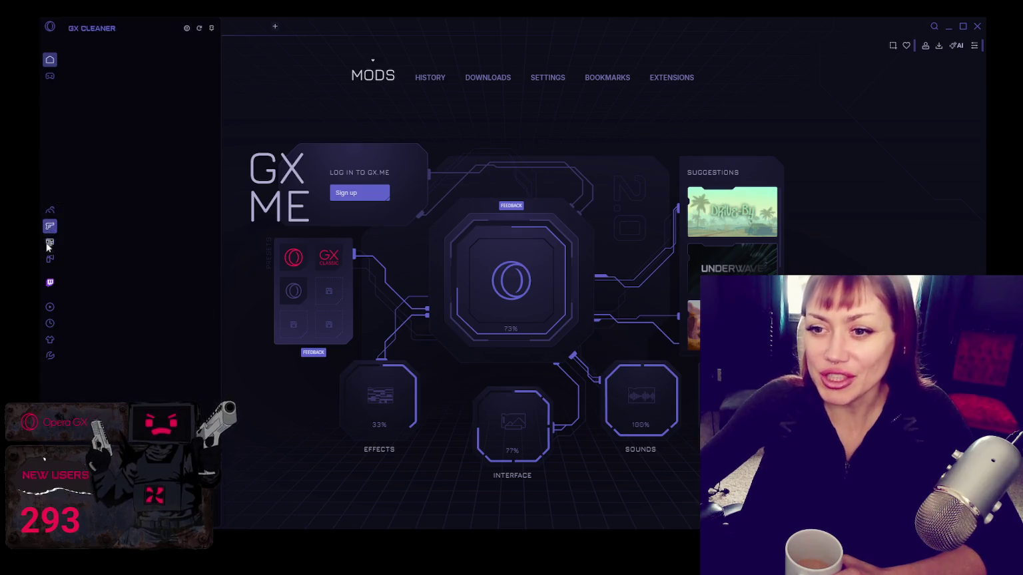
left_click(49, 227)
left_click(50, 211)
left_click(50, 243)
left_click(50, 211)
scroll(117, 262, "down", 3)
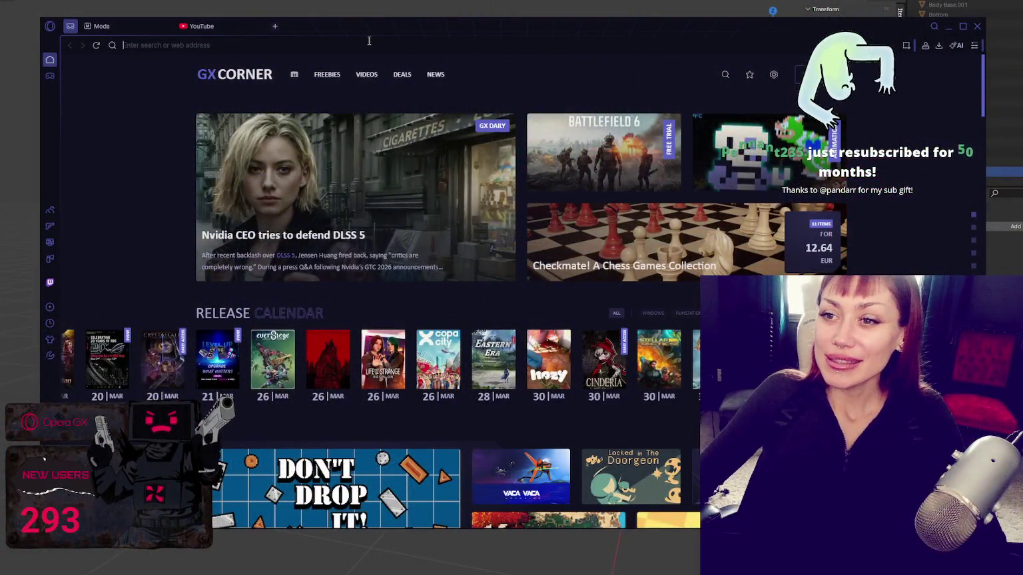
- Paste the landscapes episode link into the address bar and load the YouTube video
left_click(329, 43)
type("https://youtu.be/C-83-YPYSKA")
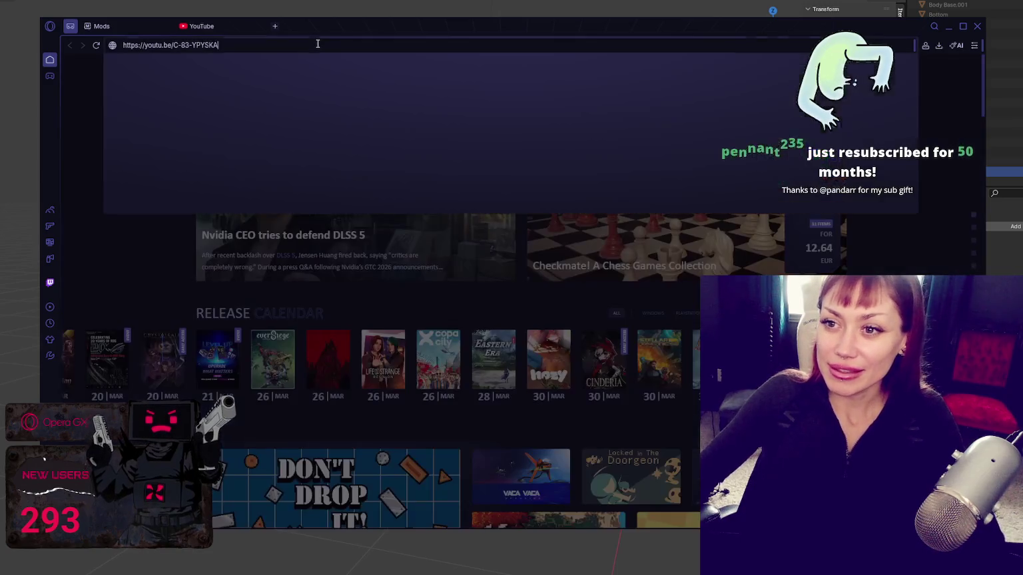
key("Return")
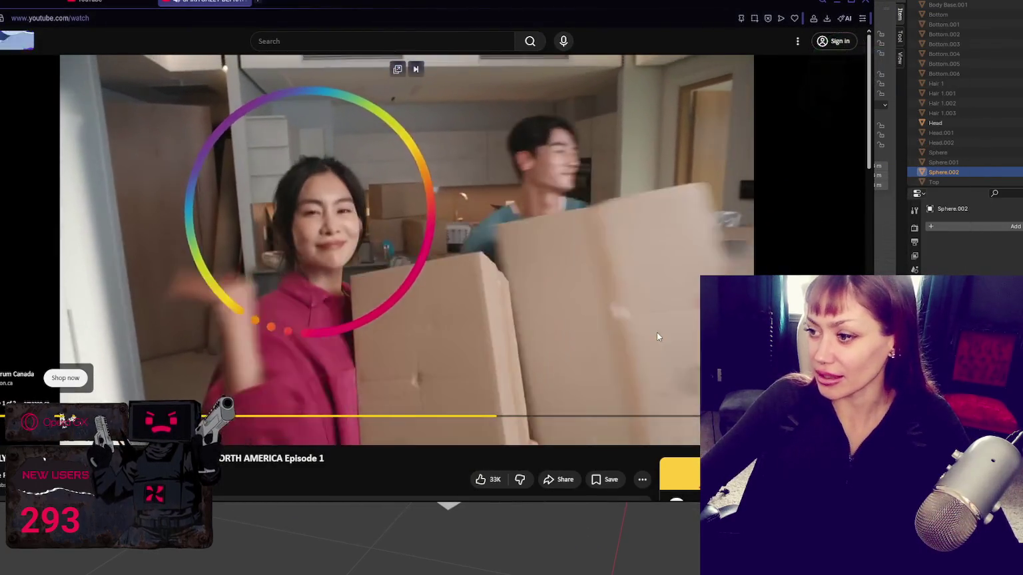
scroll(620, 380, "down", 1)
scroll(628, 359, "down", 1)
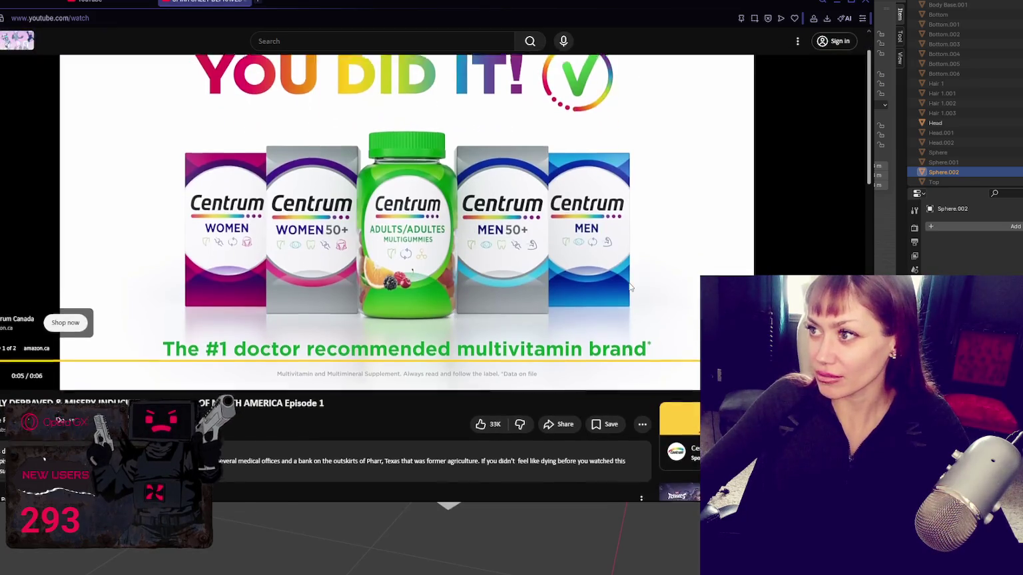
scroll(619, 279, "up", 2)
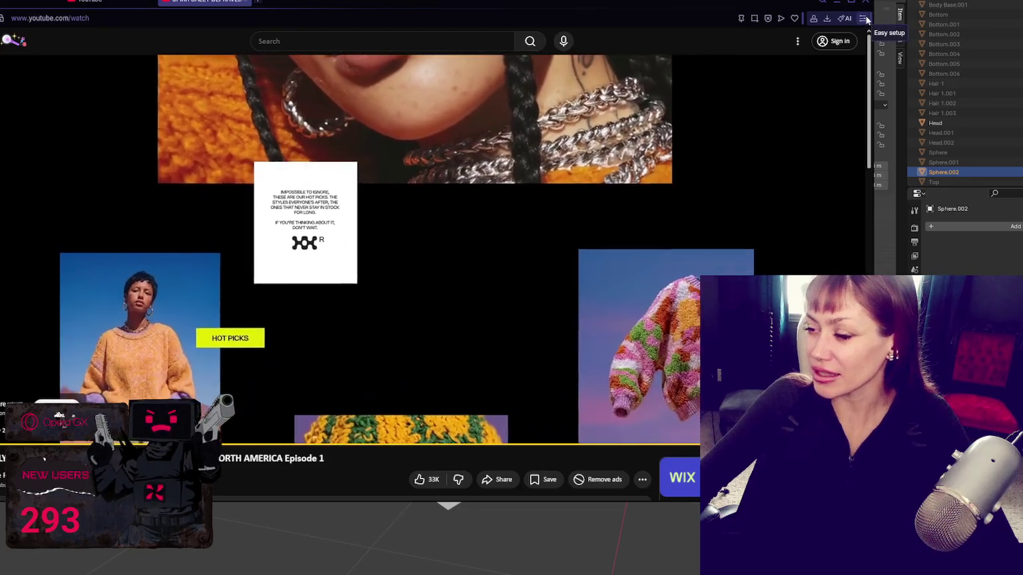
scroll(687, 284, "down", 1)
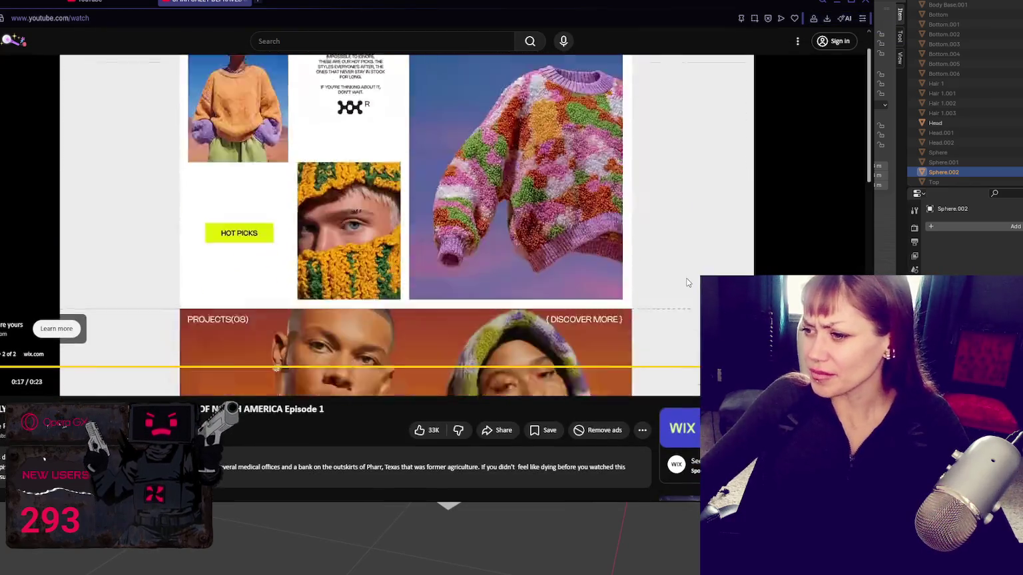
scroll(687, 285, "down", 1)
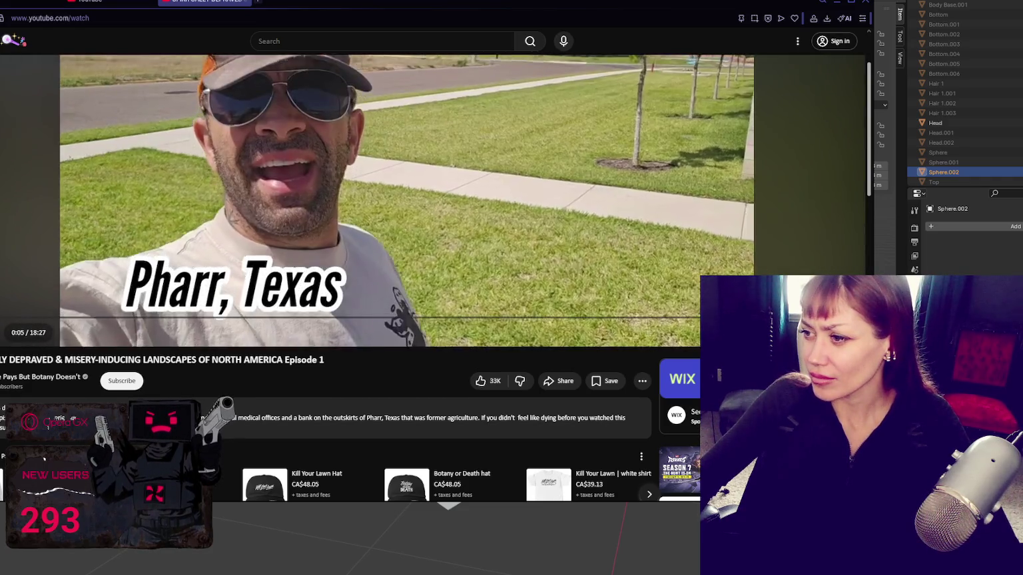
- Pause the episode at its Pharr, Texas opening shot and scroll back up to the player
left_click(439, 181)
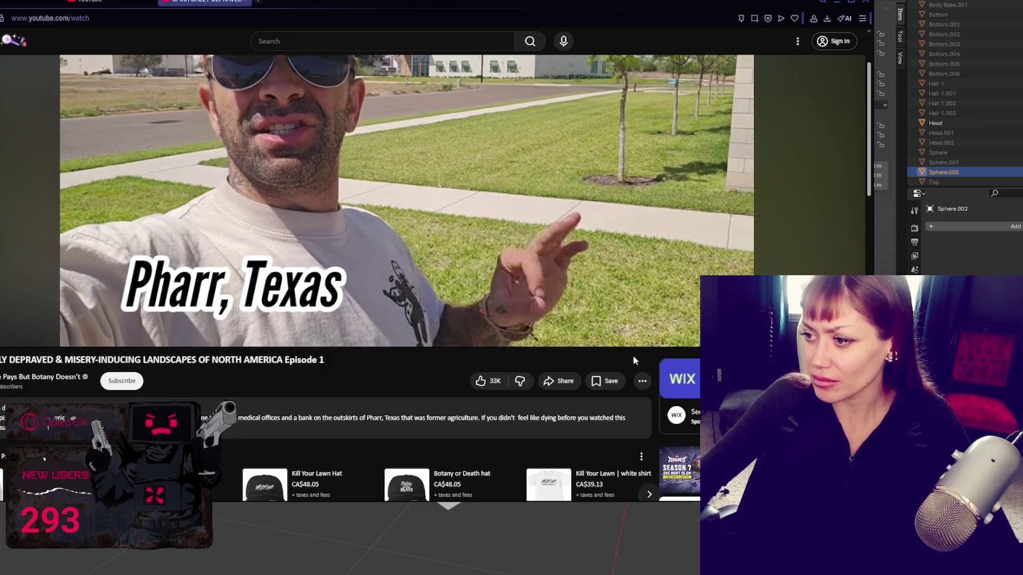
scroll(632, 355, "up", 2)
scroll(603, 311, "down", 4)
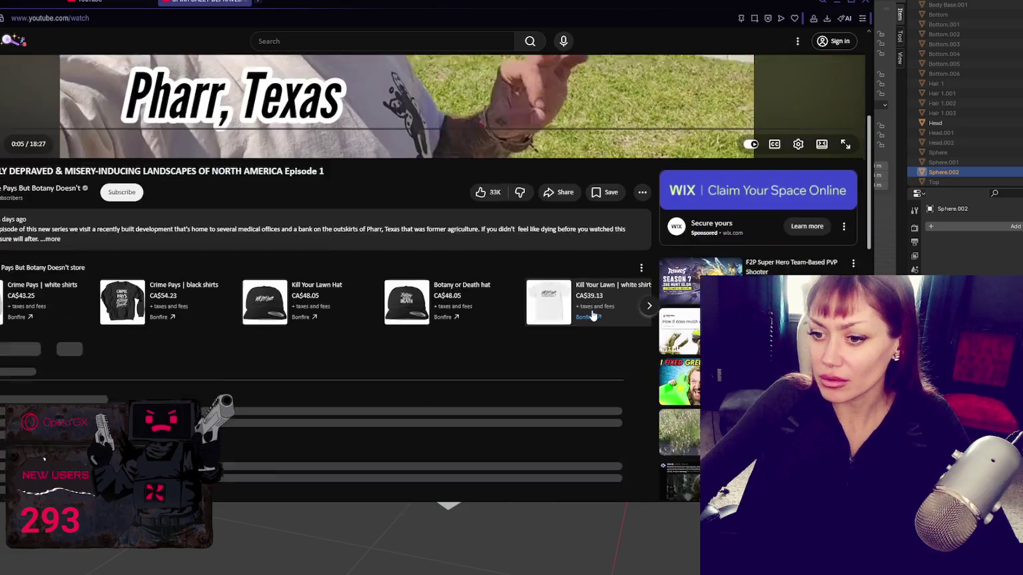
scroll(603, 312, "up", 4)
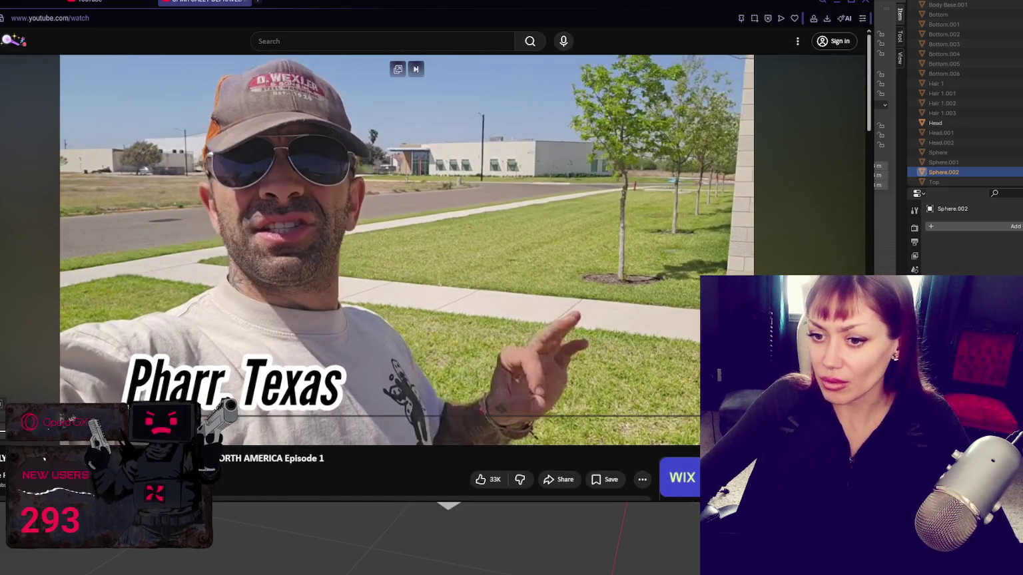
mouse_move(349, 184)
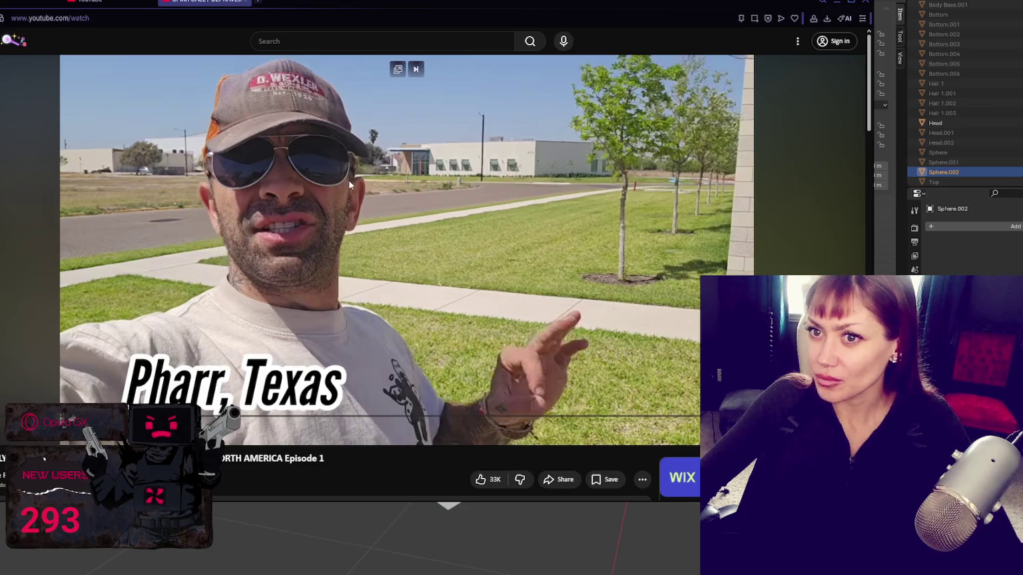
scroll(579, 133, "down", 3)
scroll(558, 179, "down", 2)
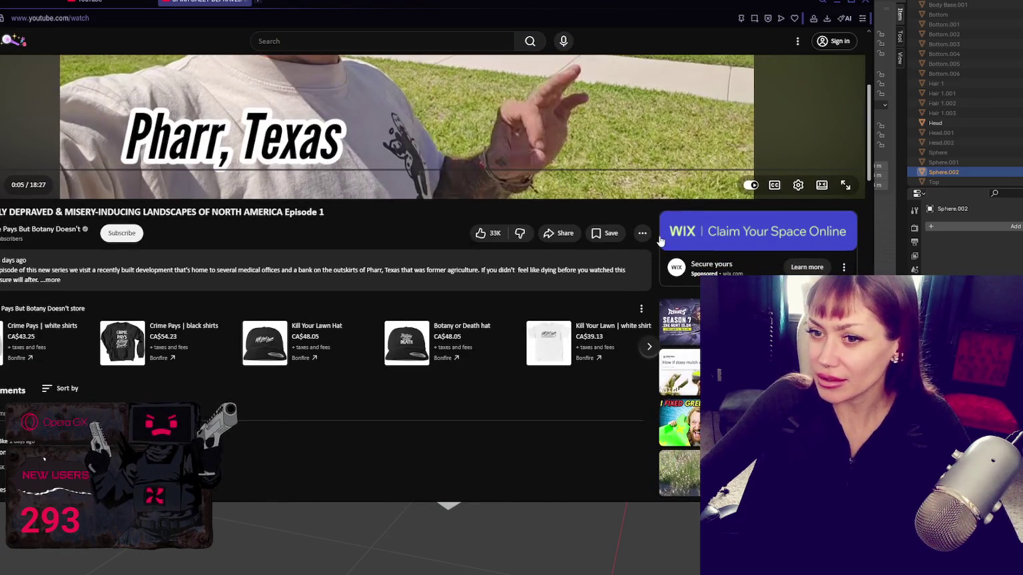
scroll(558, 177, "up", 3)
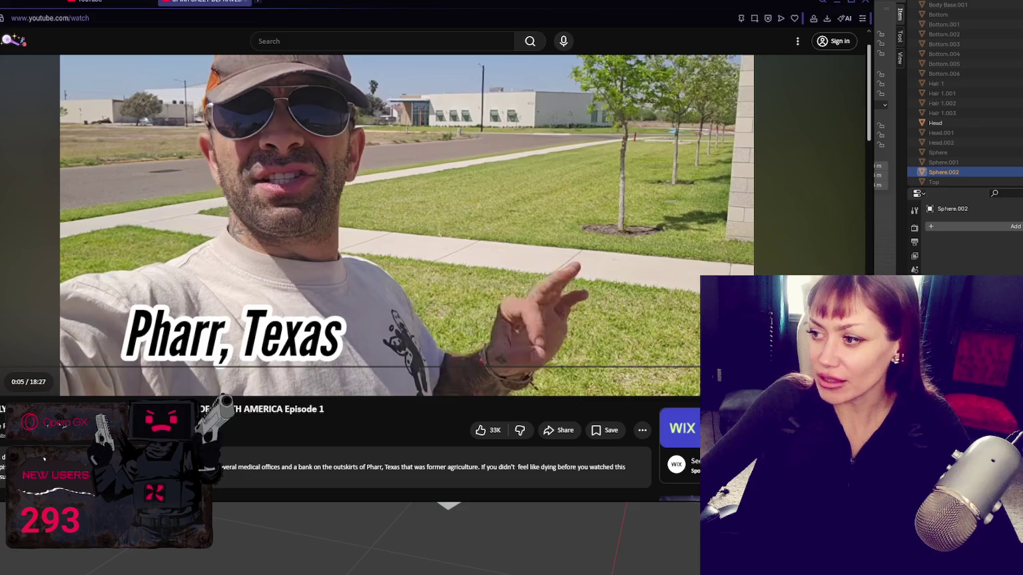
- Drag the browser's right edge left to uncover Blender's Transform sidebar, then leave theater layout
left_click_drag(874, 200, 653, 200)
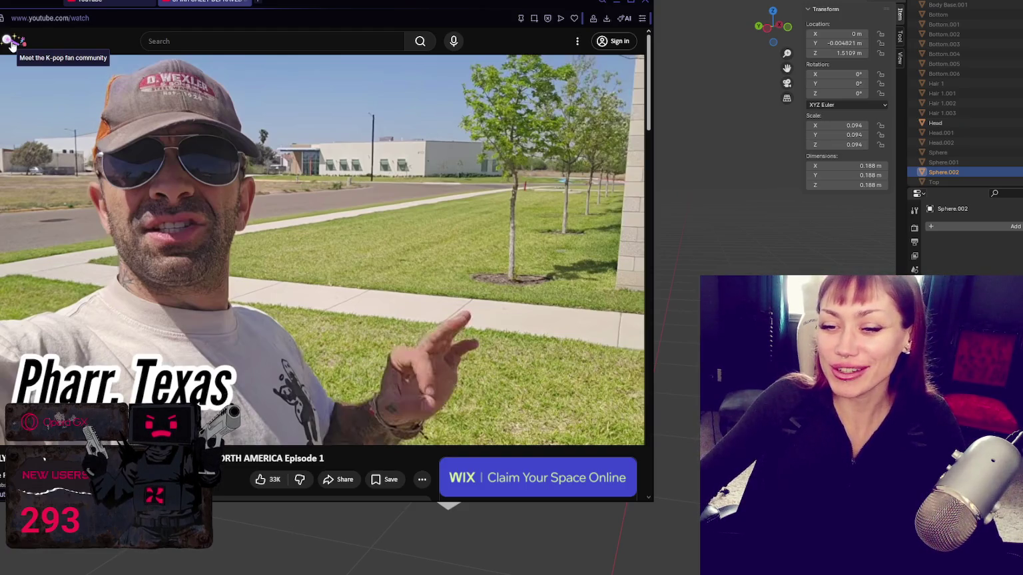
scroll(377, 269, "down", 2)
scroll(191, 329, "down", 2)
scroll(146, 313, "up", 2)
scroll(103, 299, "up", 1)
scroll(113, 286, "down", 4)
scroll(157, 280, "down", 2)
scroll(170, 272, "up", 1)
scroll(233, 253, "up", 6)
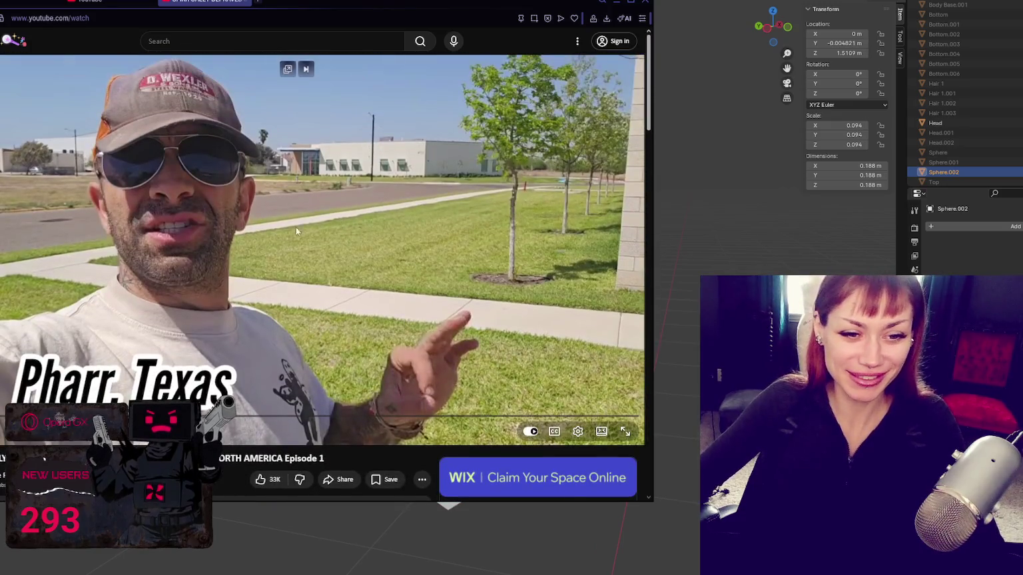
mouse_move(624, 431)
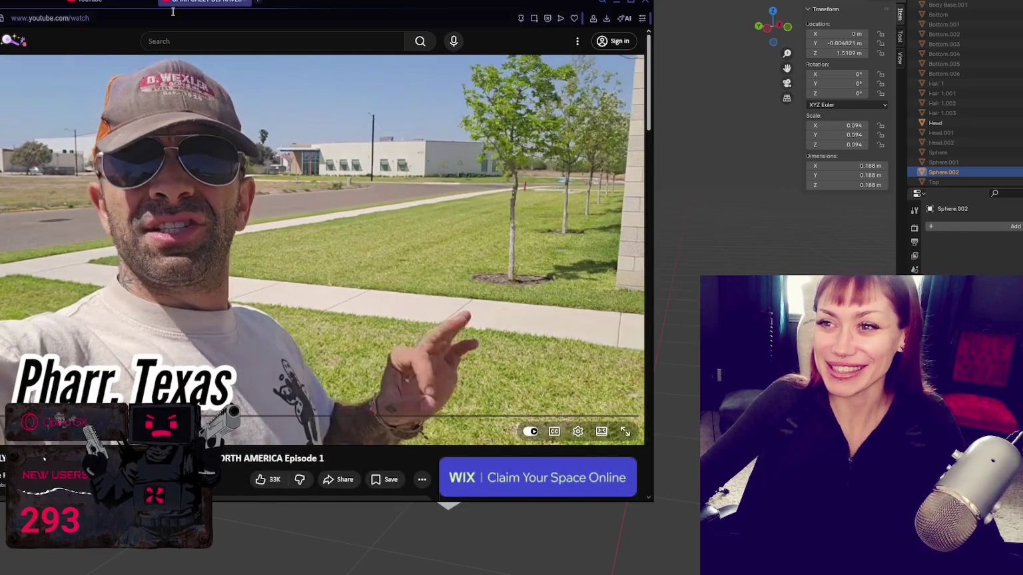
left_click(601, 433)
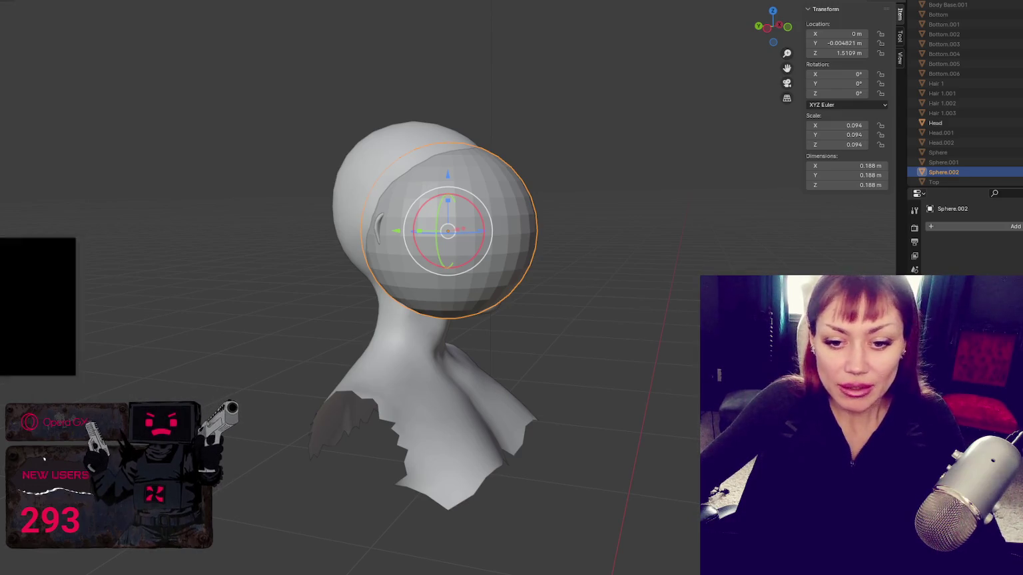
- Resize the picture-in-picture video, park it at the top right, and orbit the bust view
left_click_drag(263, 230, 546, 376)
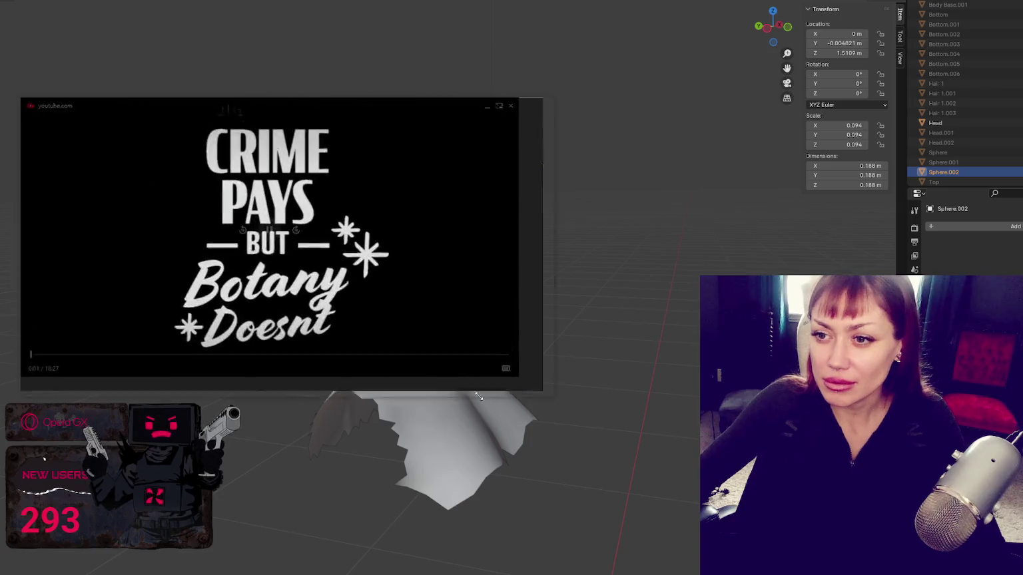
left_click_drag(455, 293, 988, 159)
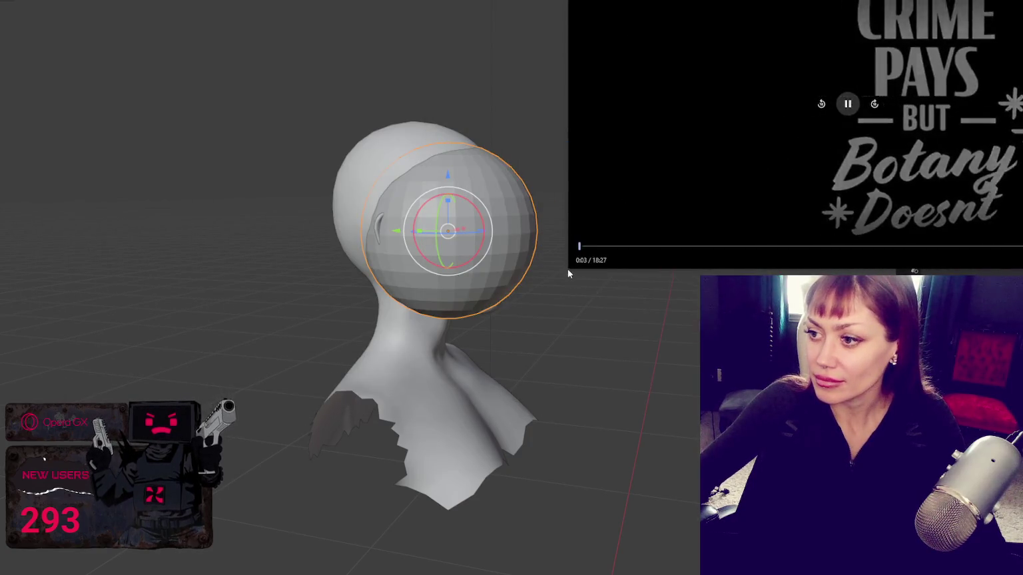
left_click_drag(568, 269, 663, 228)
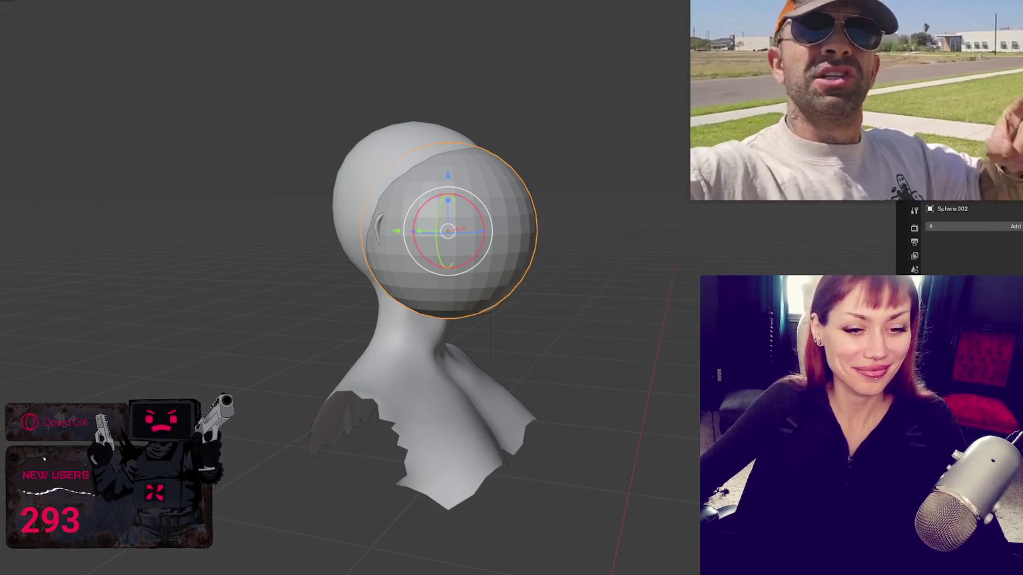
scroll(196, 344, "up", 2)
mouse_move(197, 344)
middle_mouse_down()
mouse_move(157, 231)
mouse_move(275, 220)
middle_mouse_up()
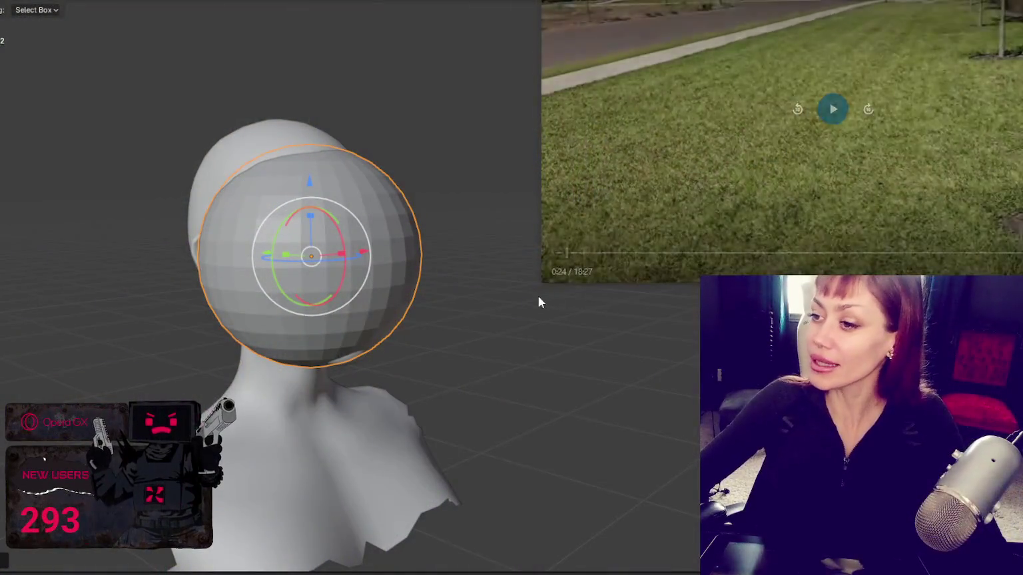
- Shrink the floating video window further to uncover more of Blender's viewport
left_click_drag(543, 283, 594, 253)
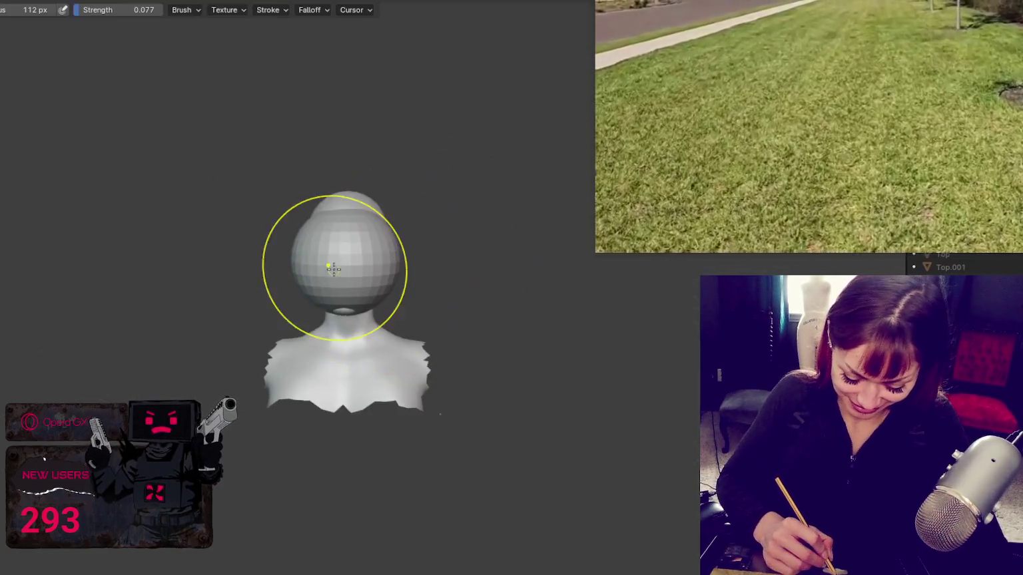
- Turn on X symmetry, zoom and pan onto the head, and grow the brush to 281 px
key("x")
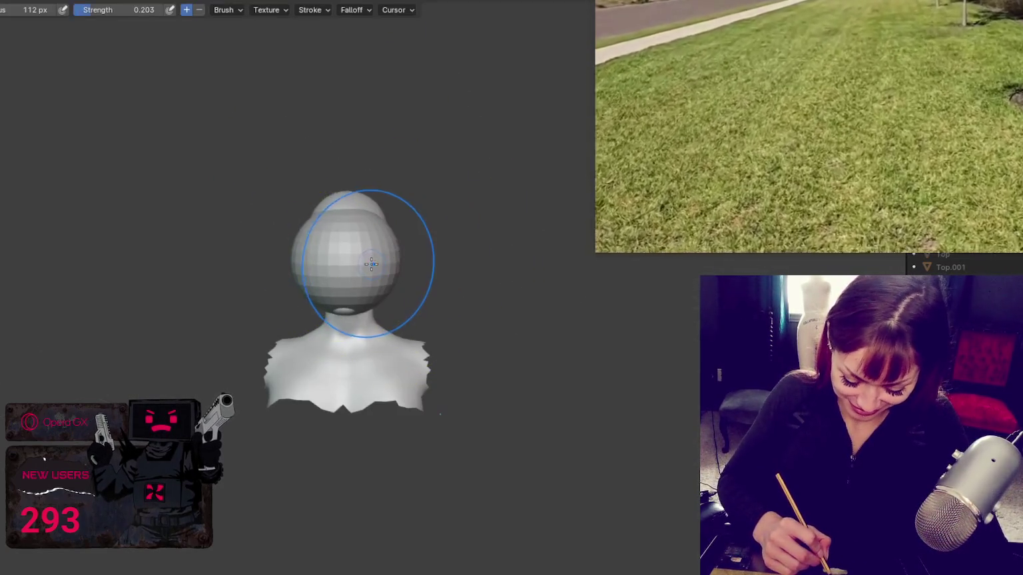
scroll(360, 266, "up", 1)
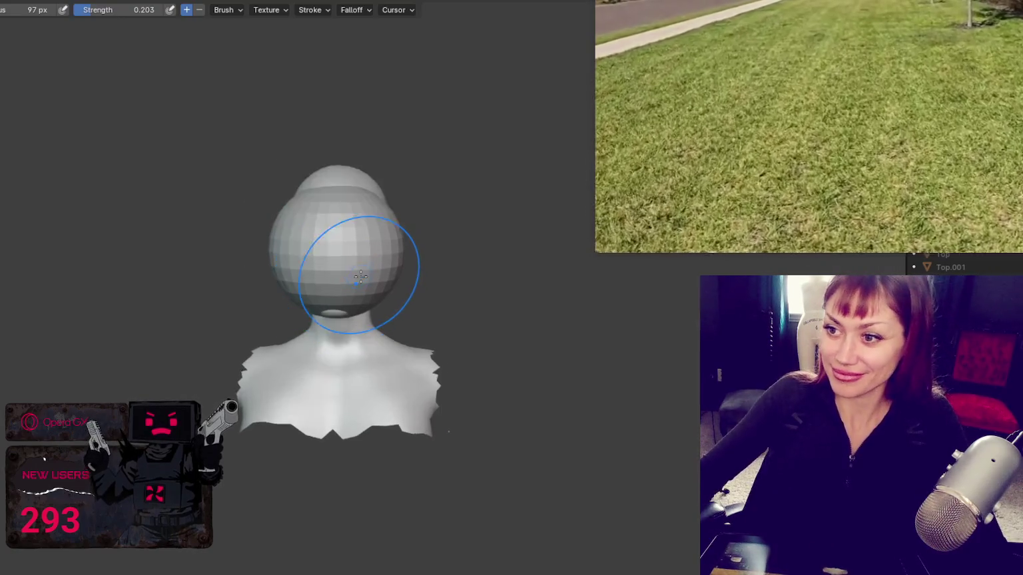
scroll(400, 220, "up", 2)
middle_click_drag(429, 186, 366, 250, "shift")
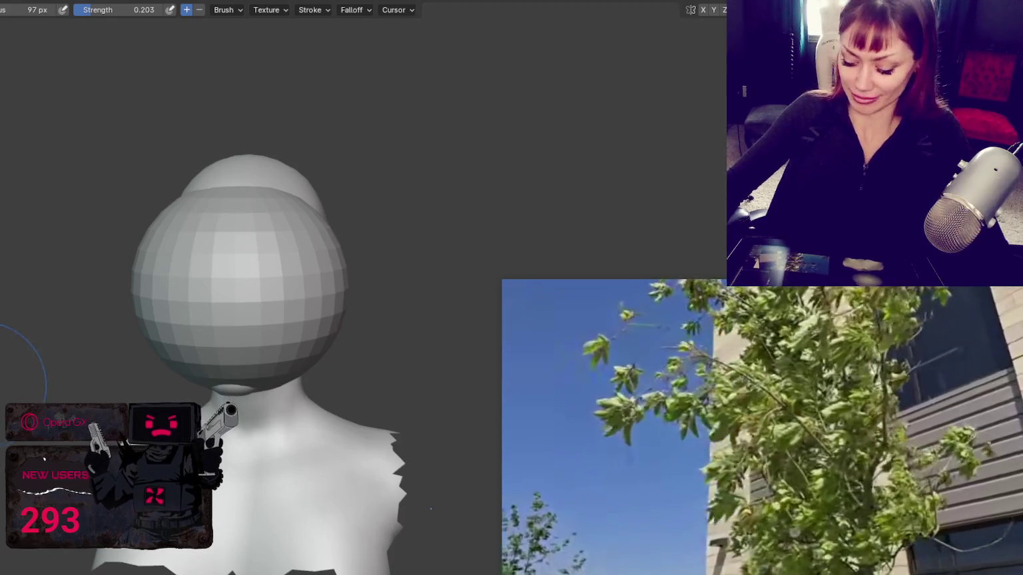
middle_click_drag(137, 365, 173, 216, "shift")
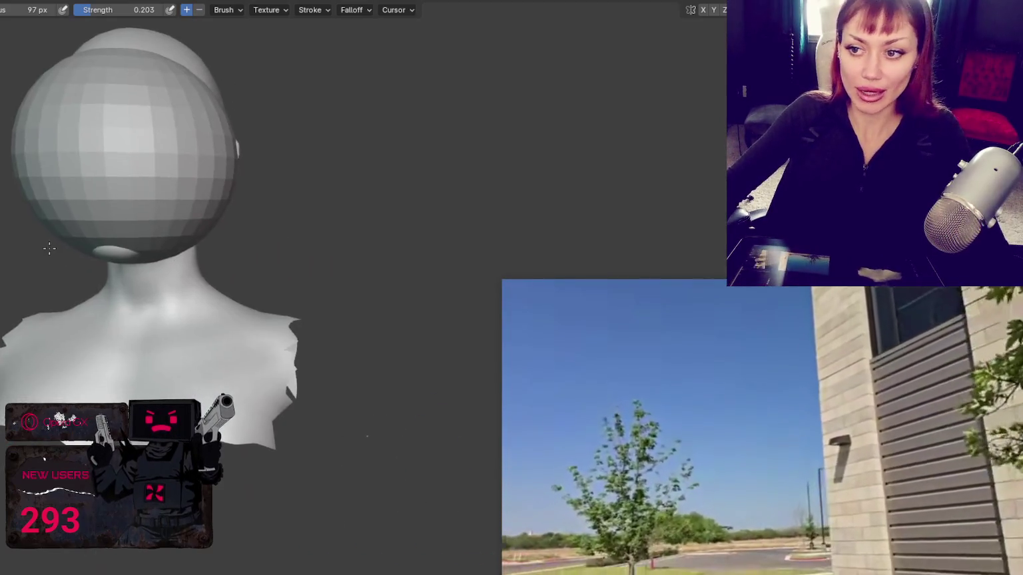
middle_click_drag(577, 155, 609, 146, "shift")
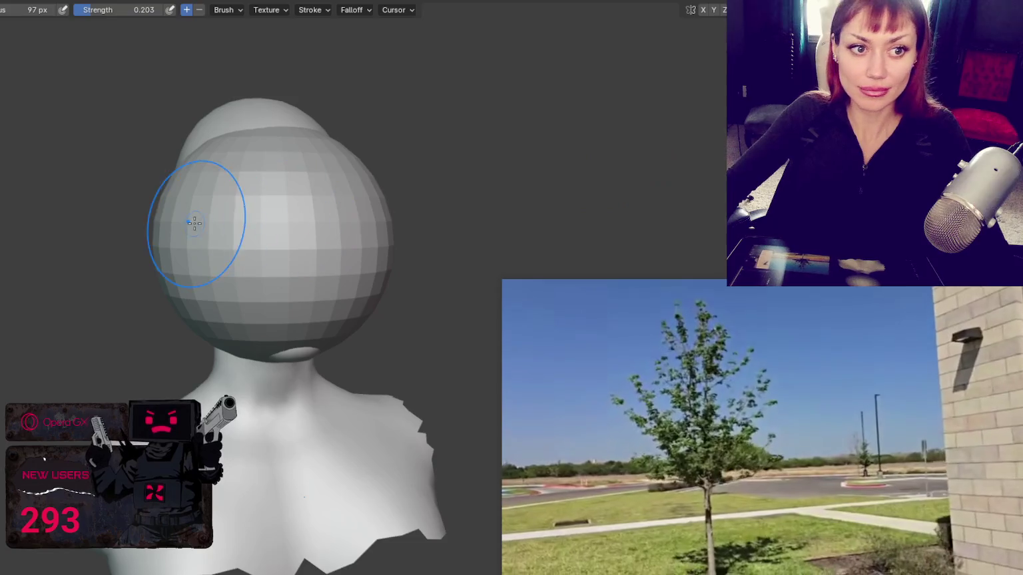
key("f")
left_click(232, 226)
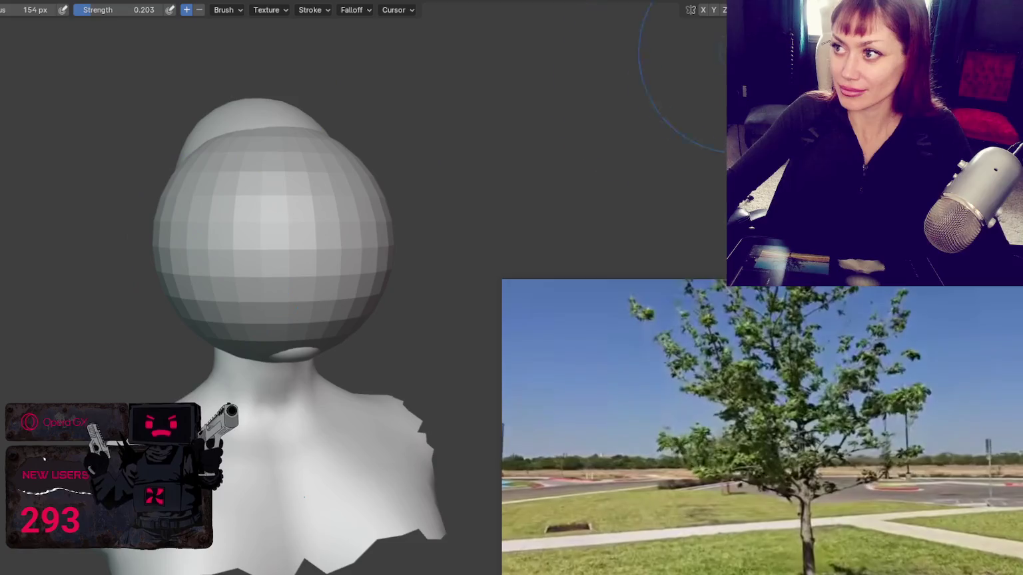
key("f")
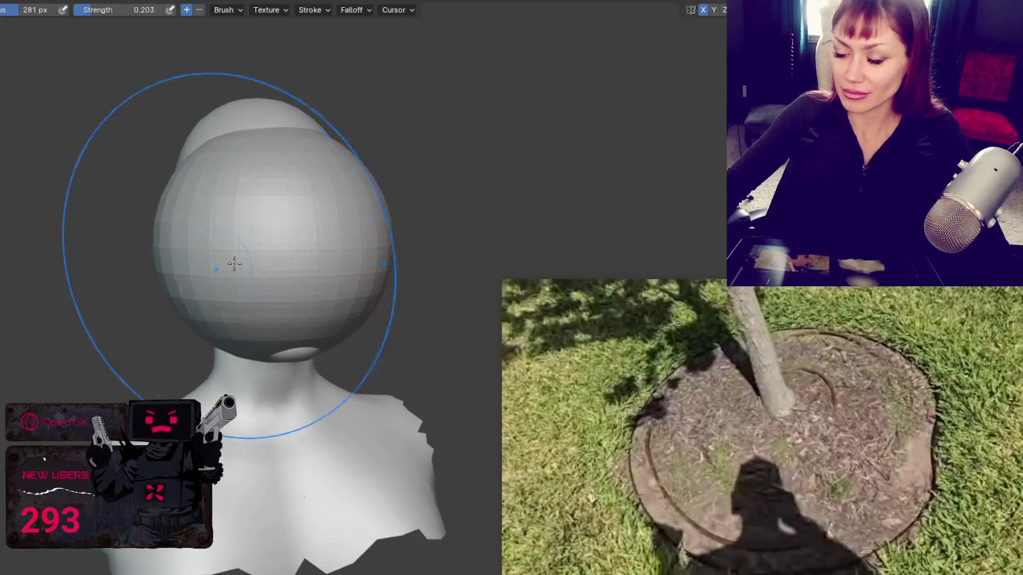
- Set the brush to 0.077 strength and 285 px, and smooth the top bulge into the face sphere
middle_click_drag(234, 264, 346, 261)
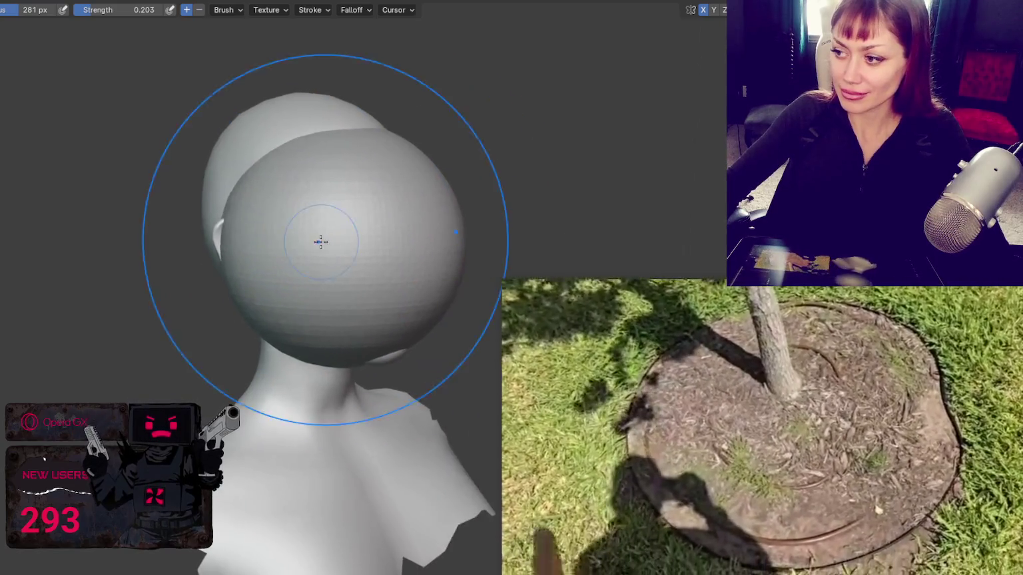
middle_click_drag(341, 324, 257, 169)
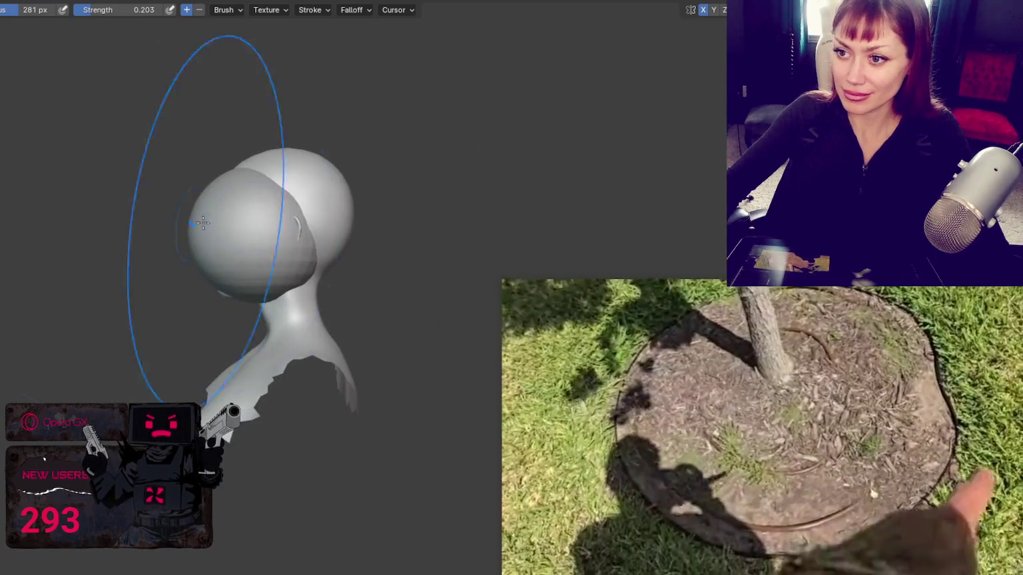
mouse_move(260, 284)
middle_mouse_down()
mouse_move(357, 290)
mouse_move(347, 251)
mouse_move(447, 277)
middle_mouse_up()
middle_click_drag(297, 264, 336, 275)
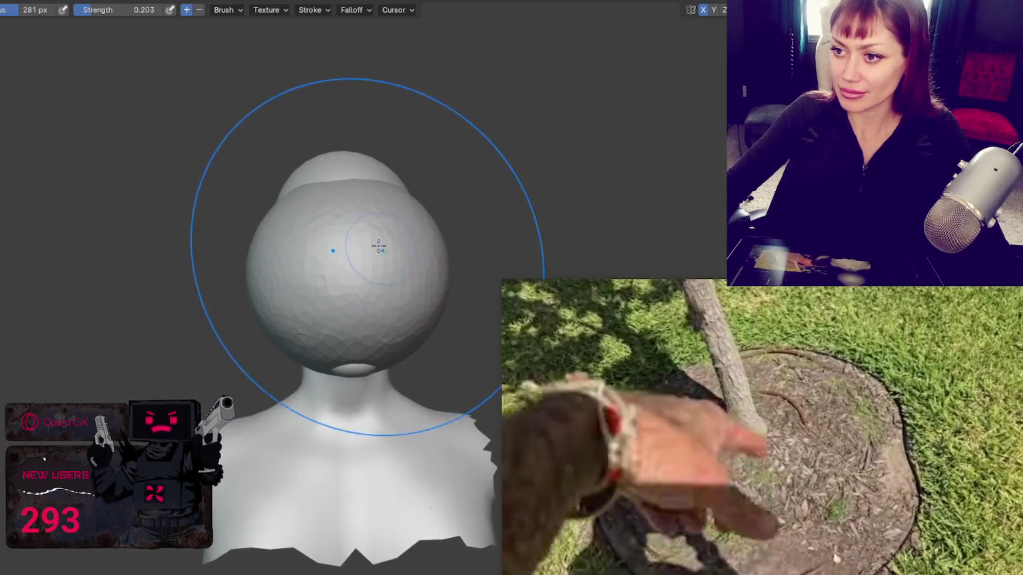
left_click(354, 200)
key("f")
left_click(349, 152)
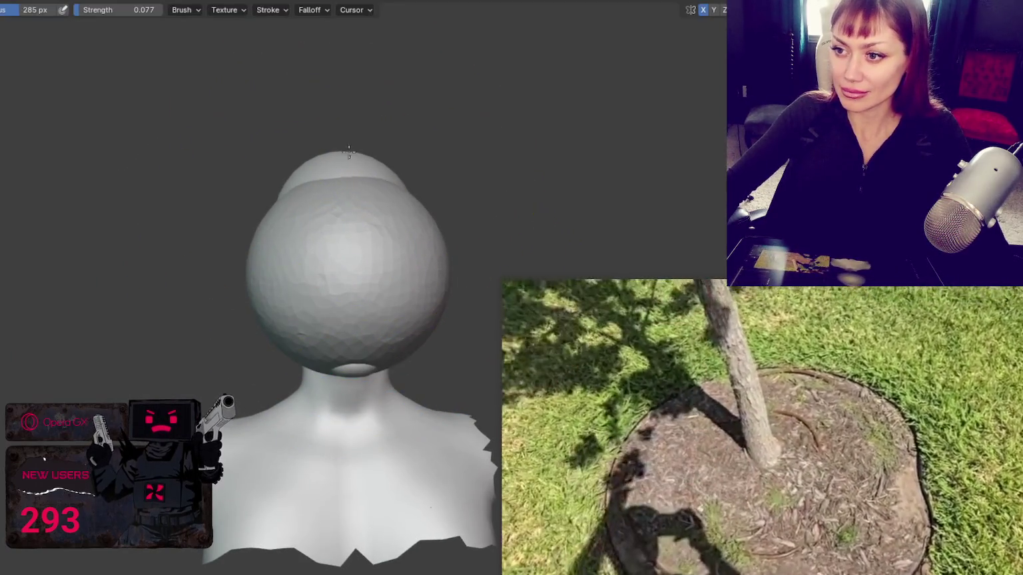
left_click_drag(349, 152, 400, 180)
key("ctrl+z")
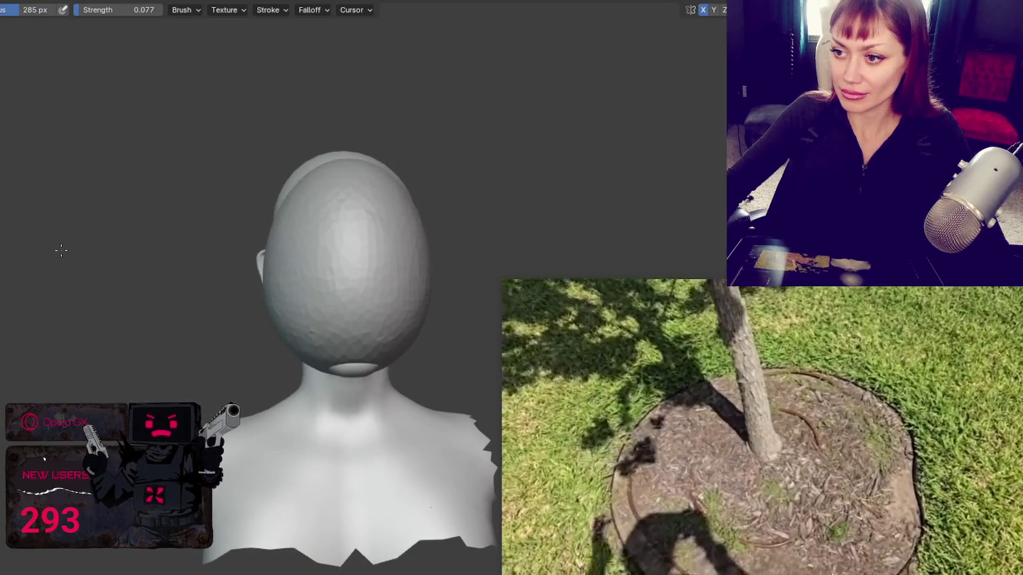
- Orbit behind the head and resize the brush through 153, 216, 161 and 99 px
mouse_move(267, 34)
middle_mouse_down()
mouse_move(475, 217)
mouse_move(526, 190)
middle_mouse_up()
mouse_move(192, 162)
middle_mouse_down()
mouse_move(69, 199)
mouse_move(260, 281)
middle_mouse_up()
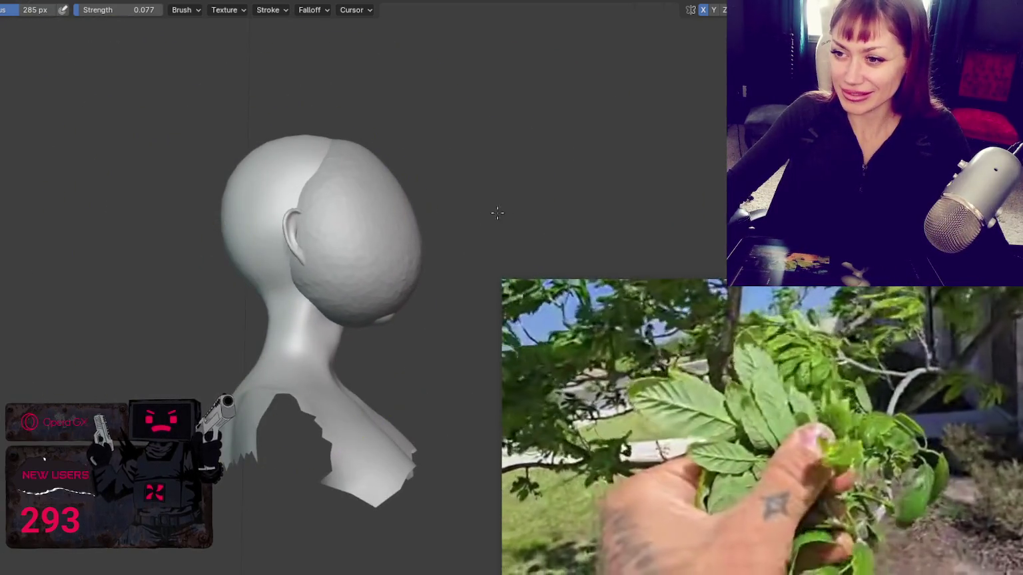
mouse_move(330, 278)
middle_mouse_down()
mouse_move(308, 257)
mouse_move(227, 253)
middle_mouse_up()
key("f")
left_click(394, 203)
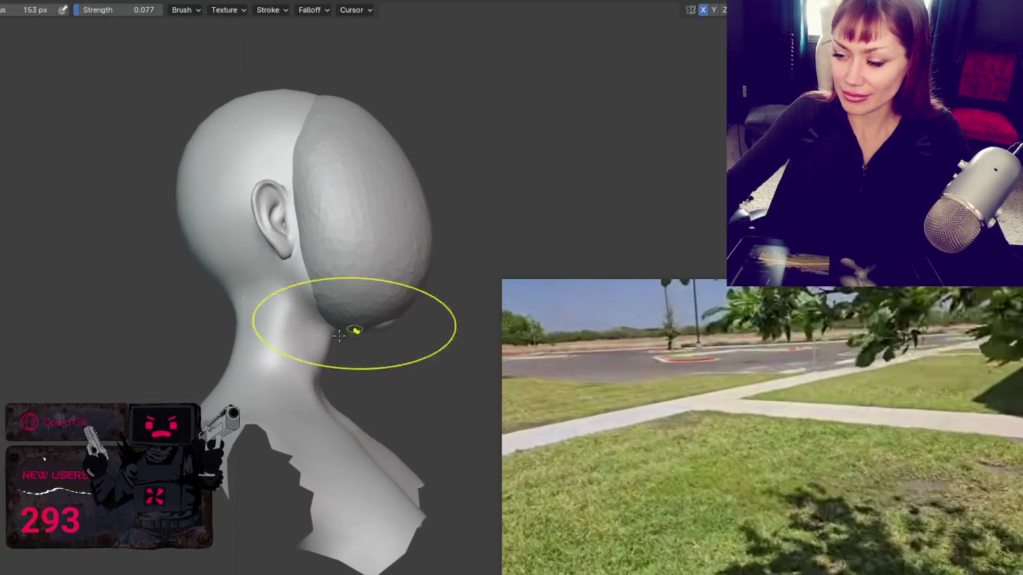
key("f")
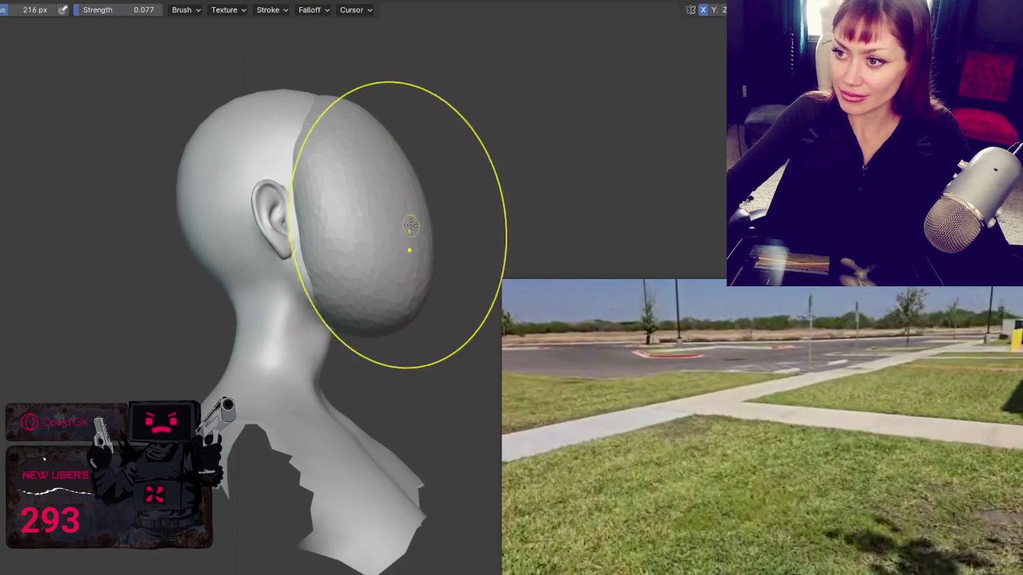
left_click(437, 218)
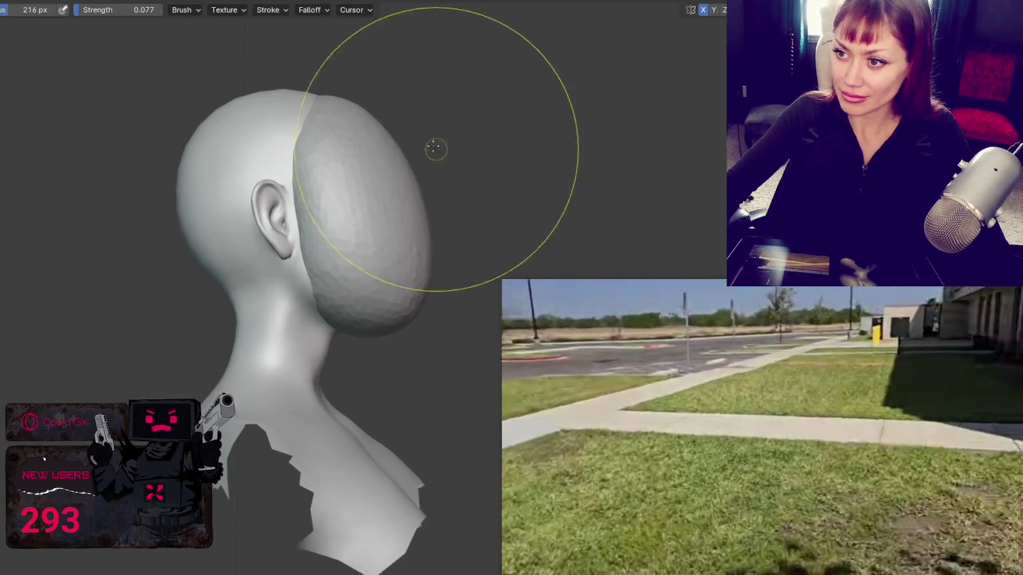
key("f")
left_click(271, 147)
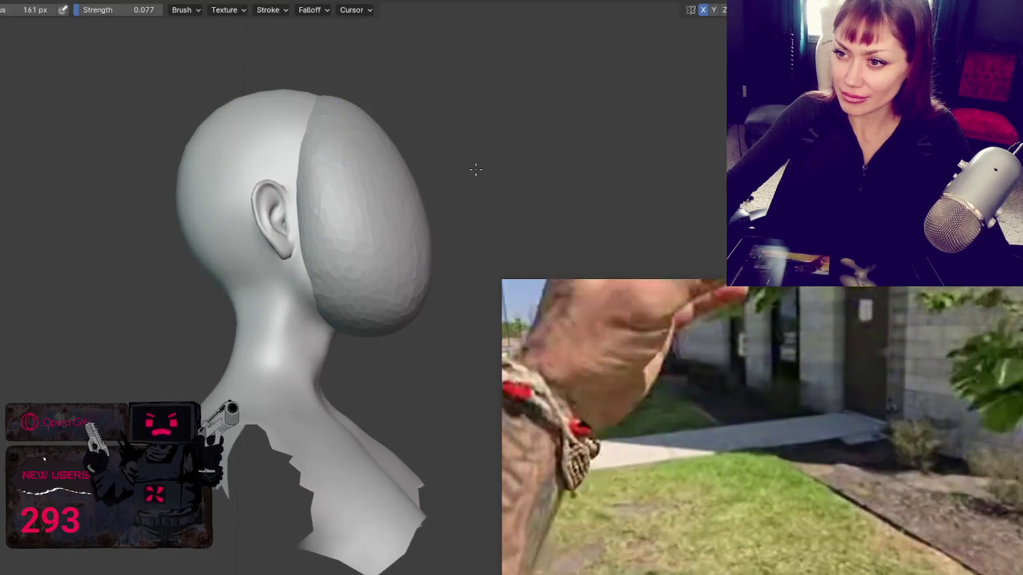
key("f")
left_click(326, 284)
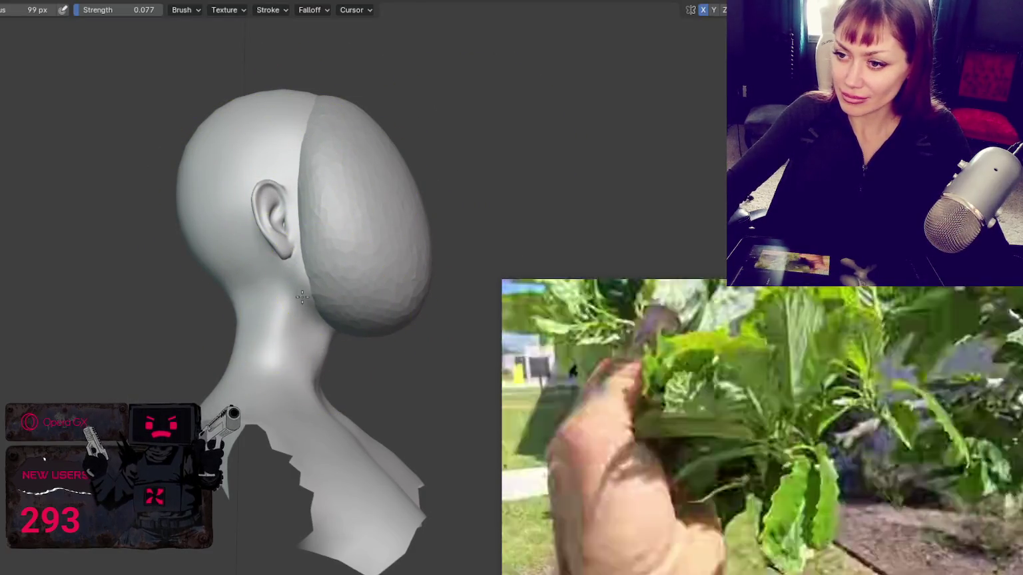
- Orbit around the head, resizing the brush to 124, 168, then 144 px
middle_click_drag(316, 255, 231, 241)
key("f")
left_click(284, 286)
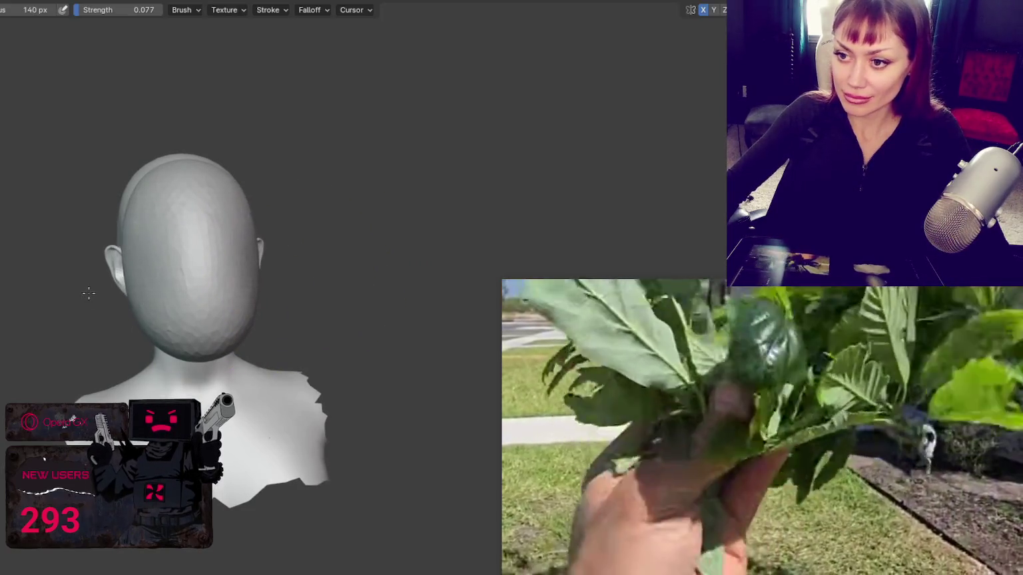
middle_click_drag(139, 279, 114, 265)
key("f")
left_click(262, 321)
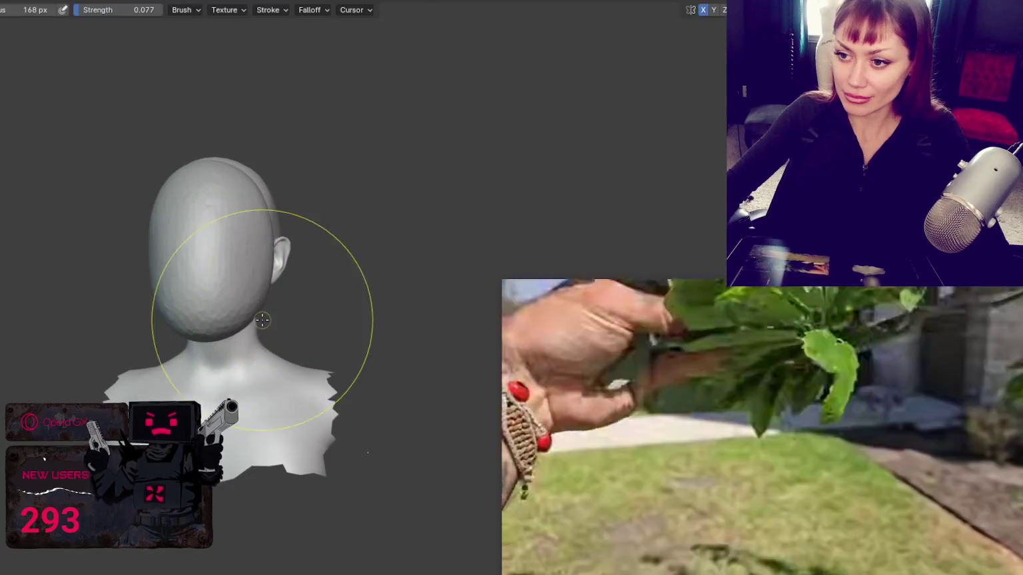
key("f")
left_click(263, 257)
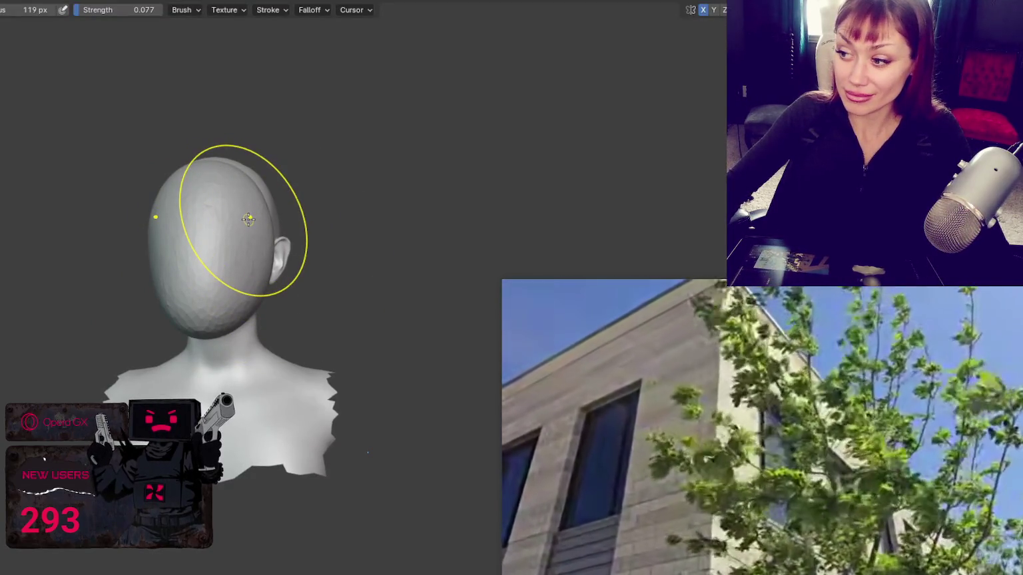
middle_click_drag(249, 220, 306, 277)
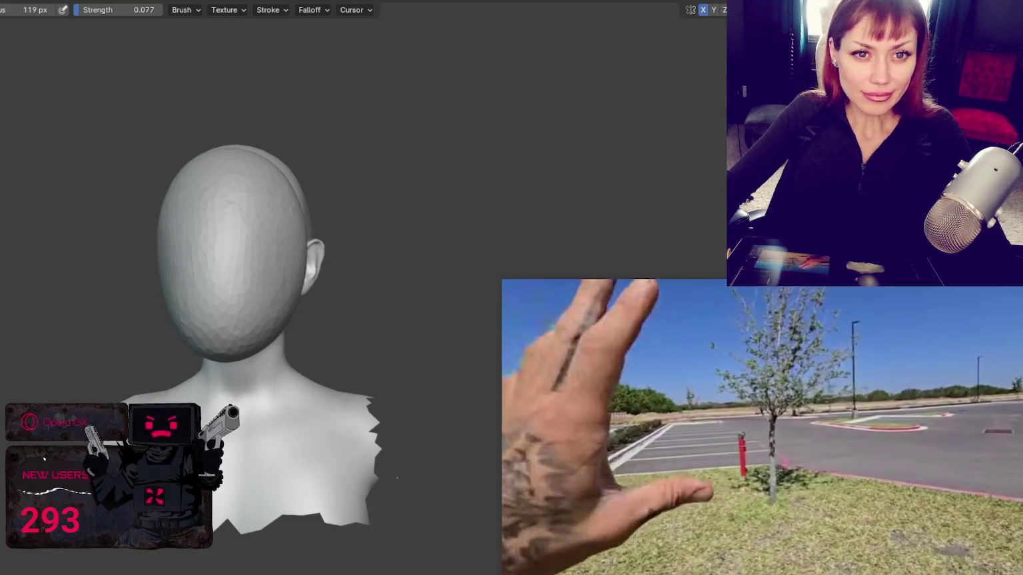
- Shrink the sculpt brush to 74 px, then open the View menu and the Shift+A Add menu
mouse_move(342, 366)
middle_mouse_down()
mouse_move(149, 261)
mouse_move(269, 253)
middle_mouse_up()
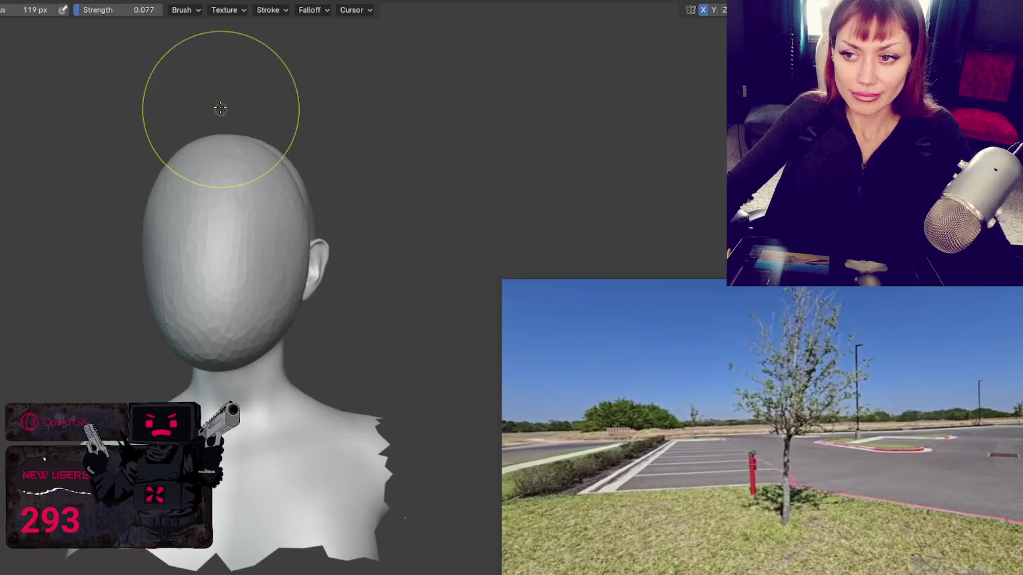
key("f")
left_click(222, 219)
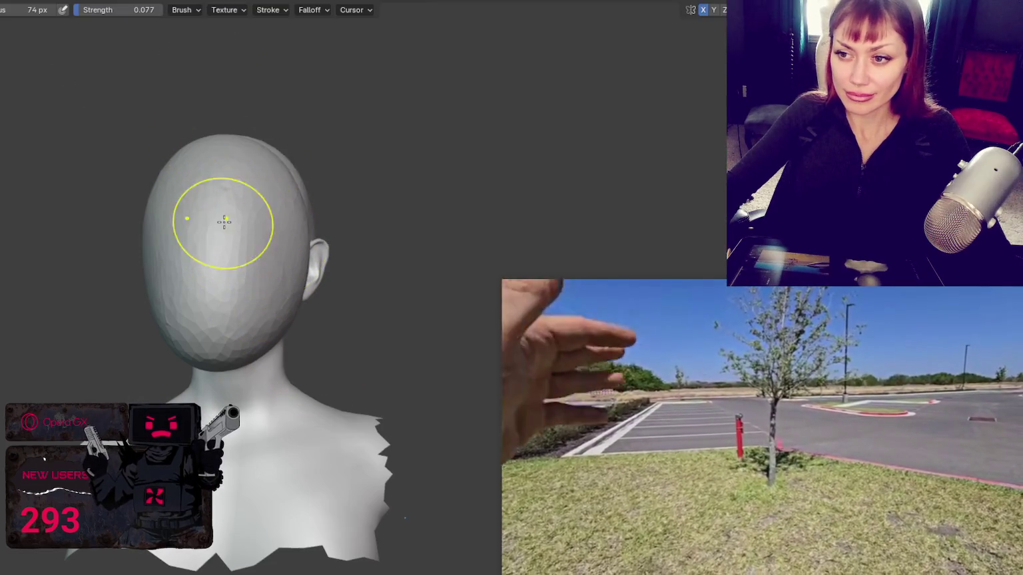
mouse_move(223, 191)
middle_mouse_down()
mouse_move(228, 154)
mouse_move(244, 176)
middle_mouse_up()
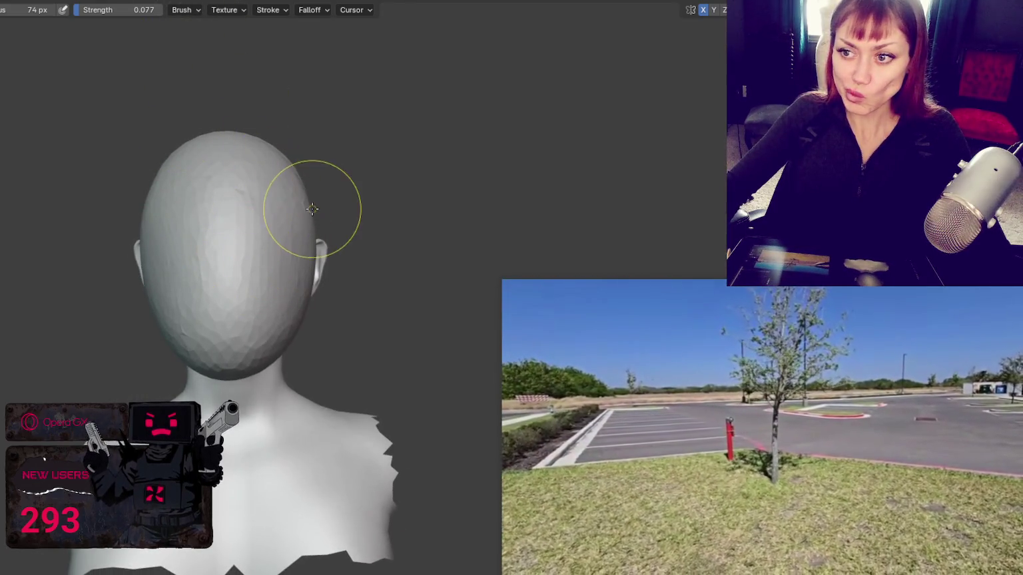
left_click(9, 1)
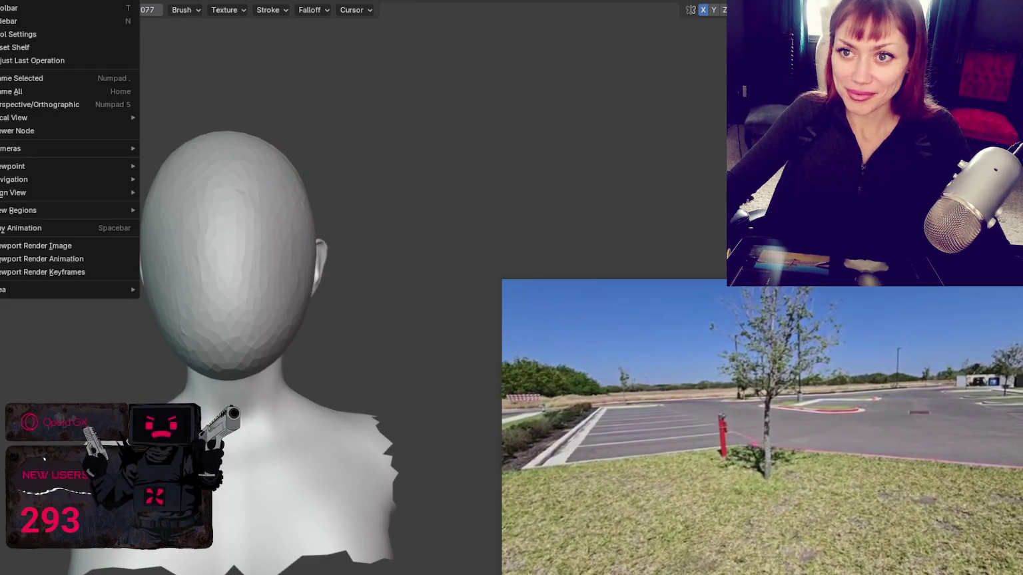
key("shift+a")
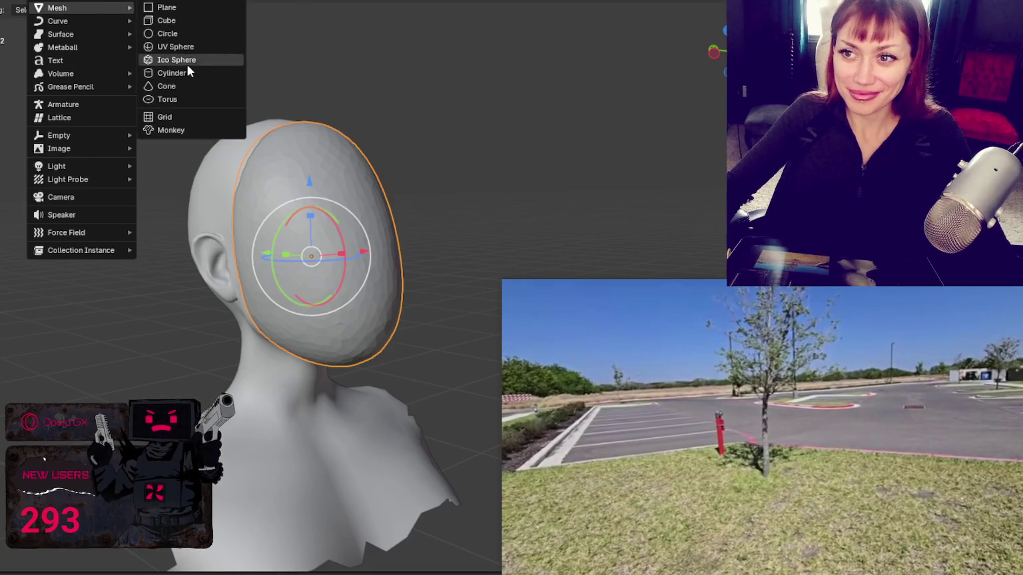
- Add a UV Sphere and frame it together with the bust's head
left_click(195, 46)
scroll(350, 333, "down", 5)
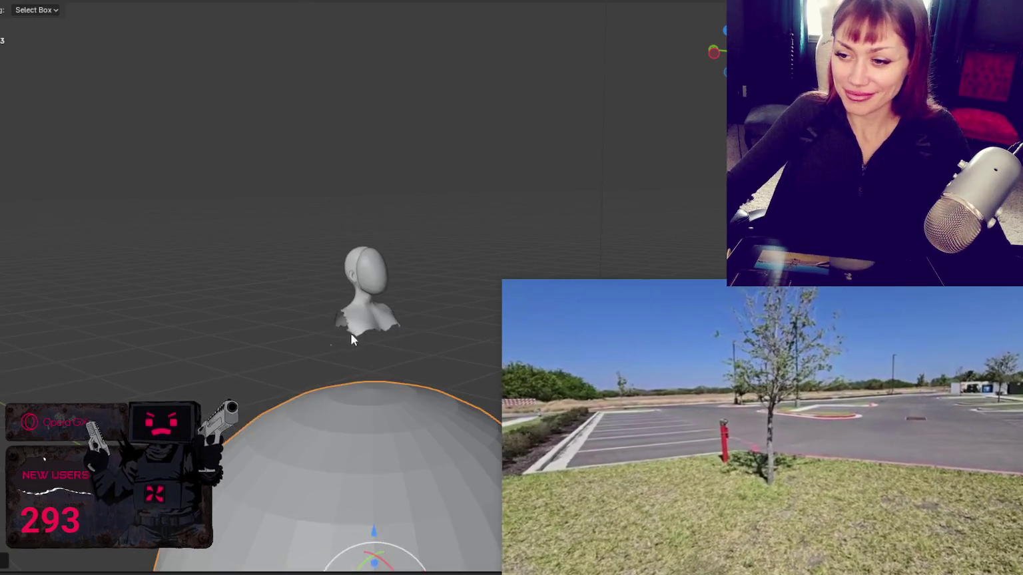
scroll(391, 323, "down", 3)
scroll(399, 326, "up", 5)
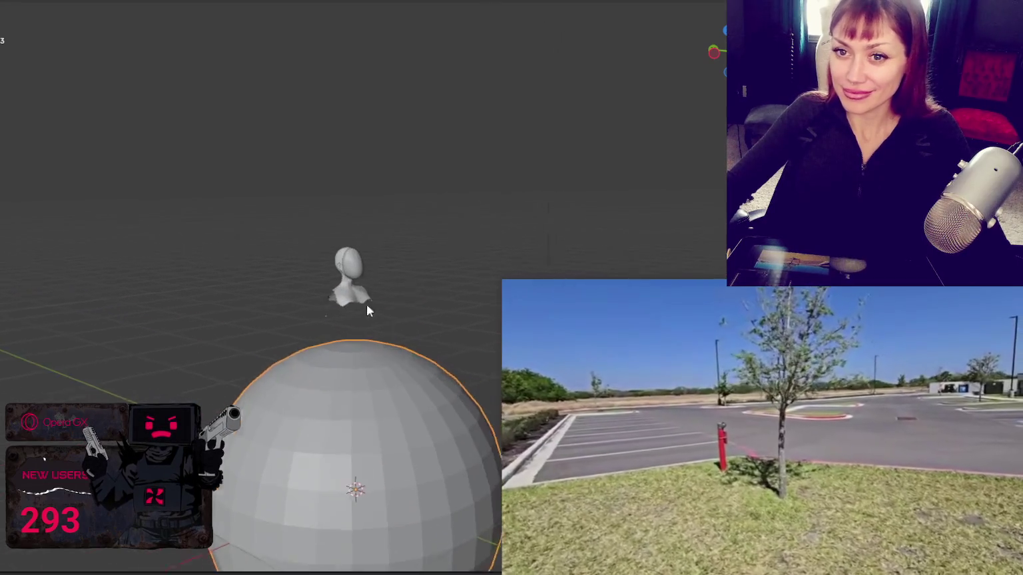
middle_click_drag(366, 305, 281, 191, "shift")
- Move the sphere straight up along the vertical axis
key("shift+space")
key("g")
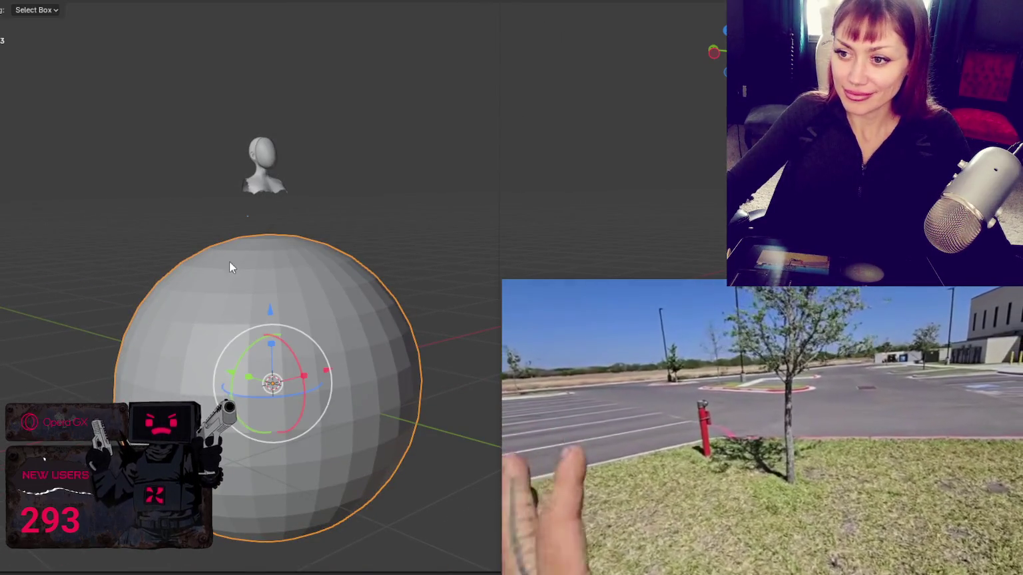
left_click_drag(269, 320, 284, 104)
key("shift+space")
key("t")
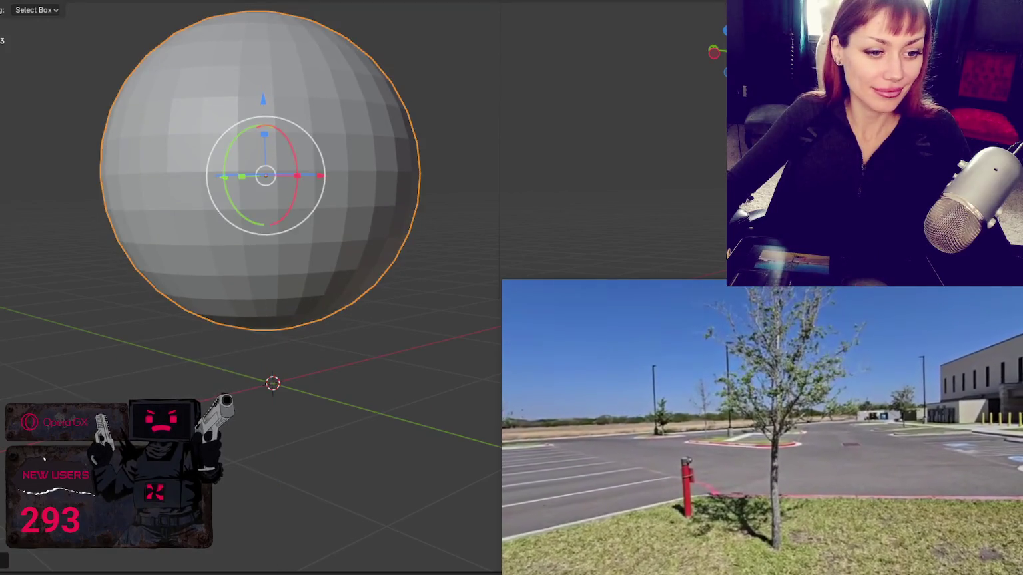
scroll(300, 270, "down", 8)
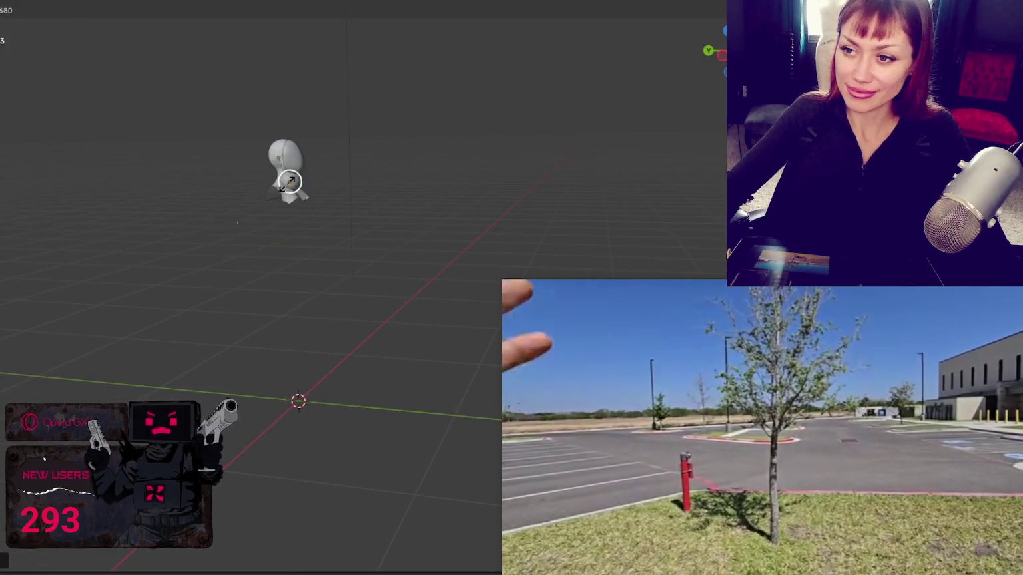
middle_click_drag(300, 270, 416, 175)
scroll(416, 175, "up", 4)
- Scale the sphere by 3, then shrink it and raise it toward the head
type("s3")
key("Return")
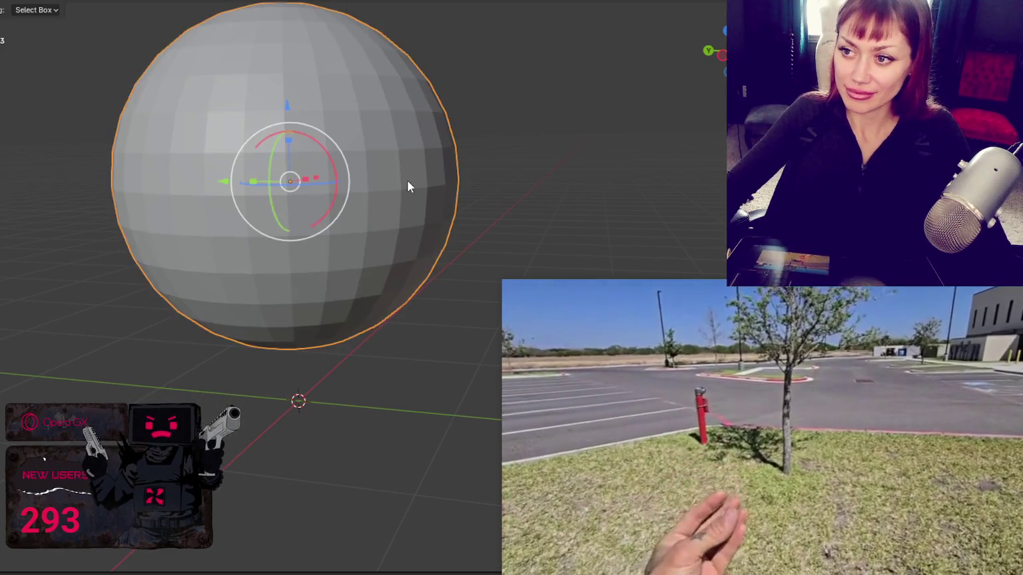
key("s")
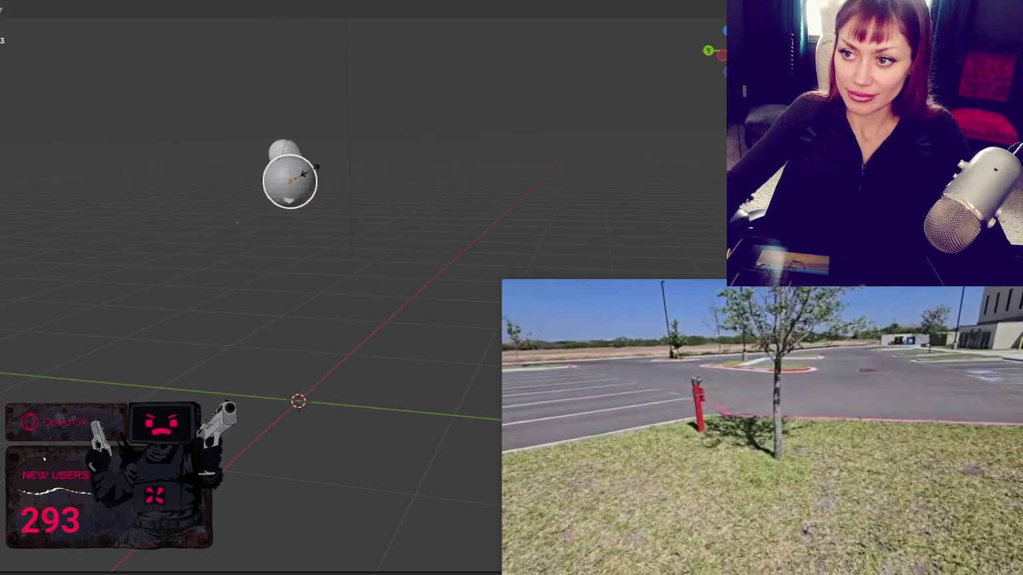
left_click(307, 180)
left_click_drag(282, 113, 284, 88)
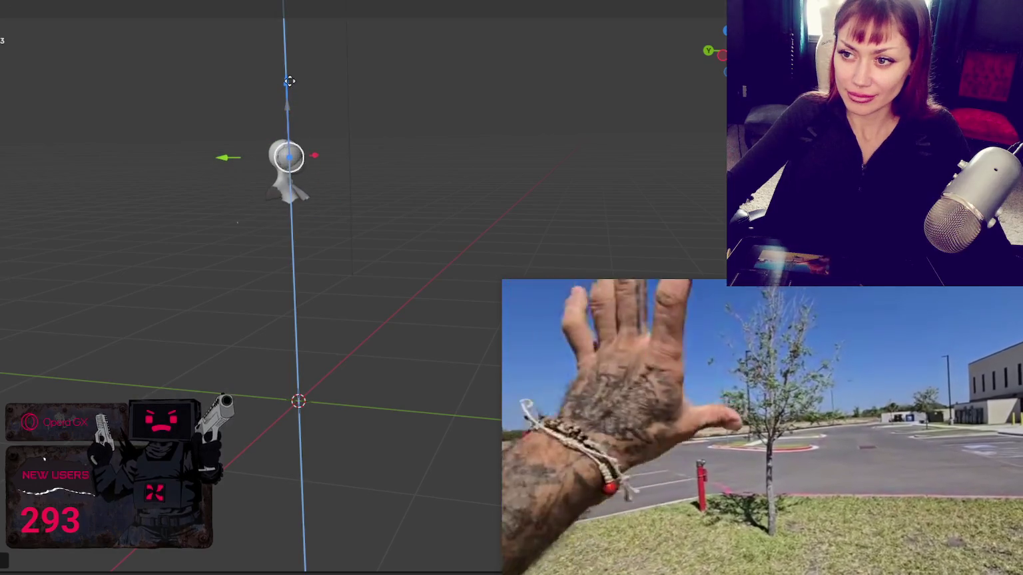
mouse_move(242, 160)
middle_mouse_down()
mouse_move(303, 221)
mouse_move(328, 189)
middle_mouse_up()
left_click_drag(328, 188, 331, 175)
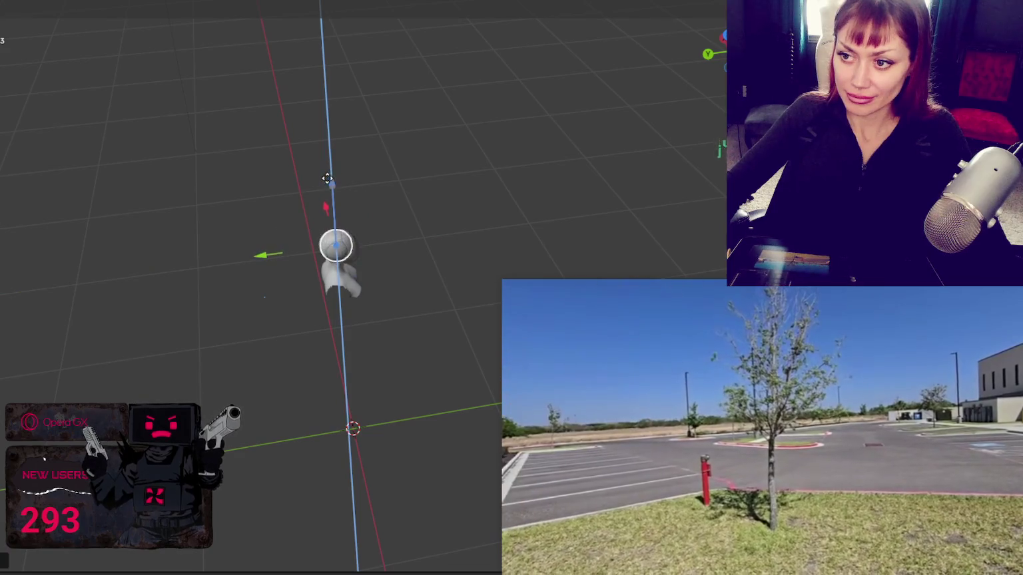
- Frame the sphere and scale it up until it encloses the bust's head
scroll(303, 234, "up", 3)
scroll(227, 165, "up", 3)
mouse_move(226, 165)
middle_mouse_down()
mouse_move(240, 237)
mouse_move(308, 237)
middle_mouse_up()
key("KP_Decimal")
scroll(260, 225, "up", 3)
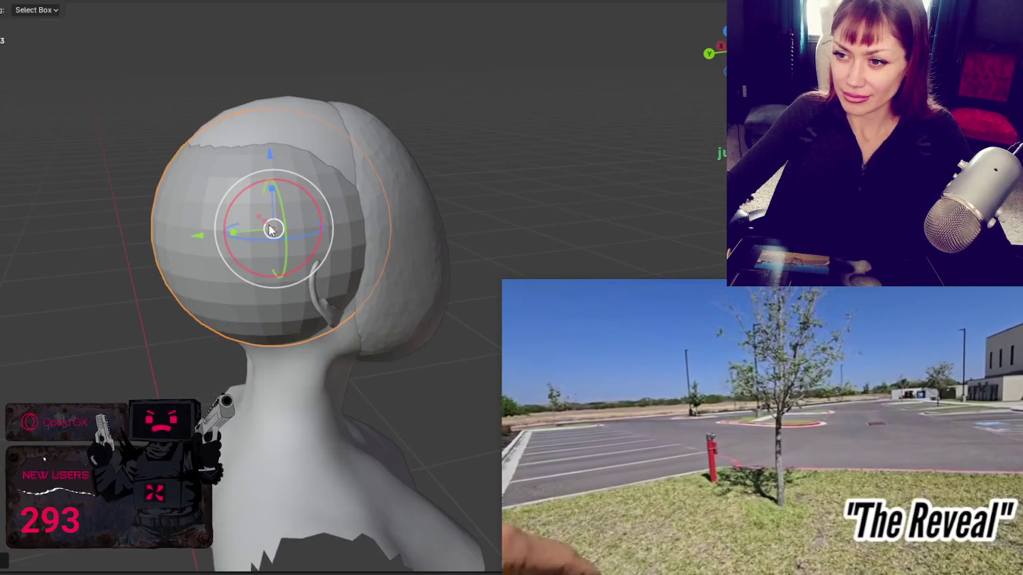
key("s")
left_click(273, 221)
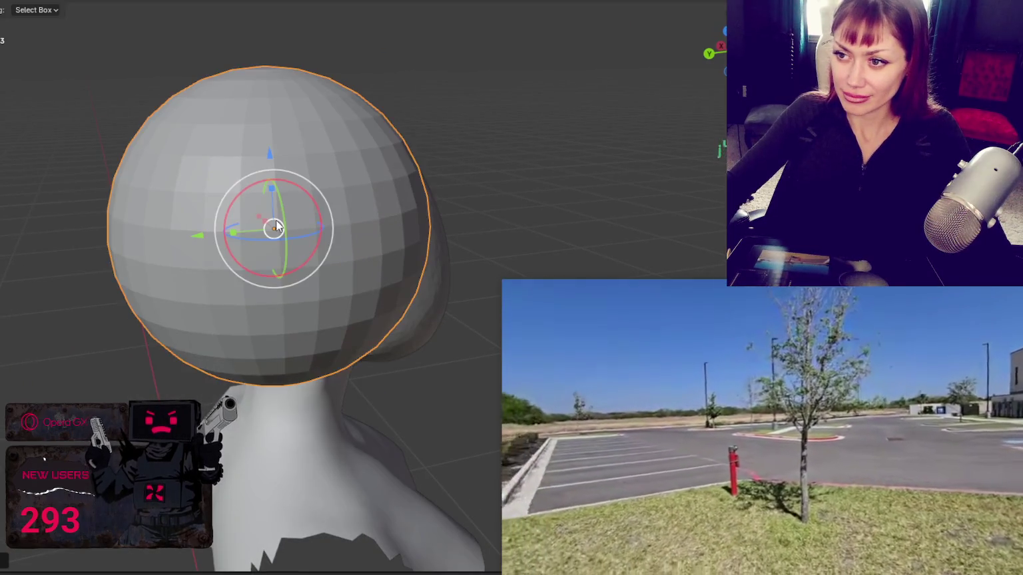
middle_click_drag(276, 220, 255, 194, "shift")
key("KP_Decimal")
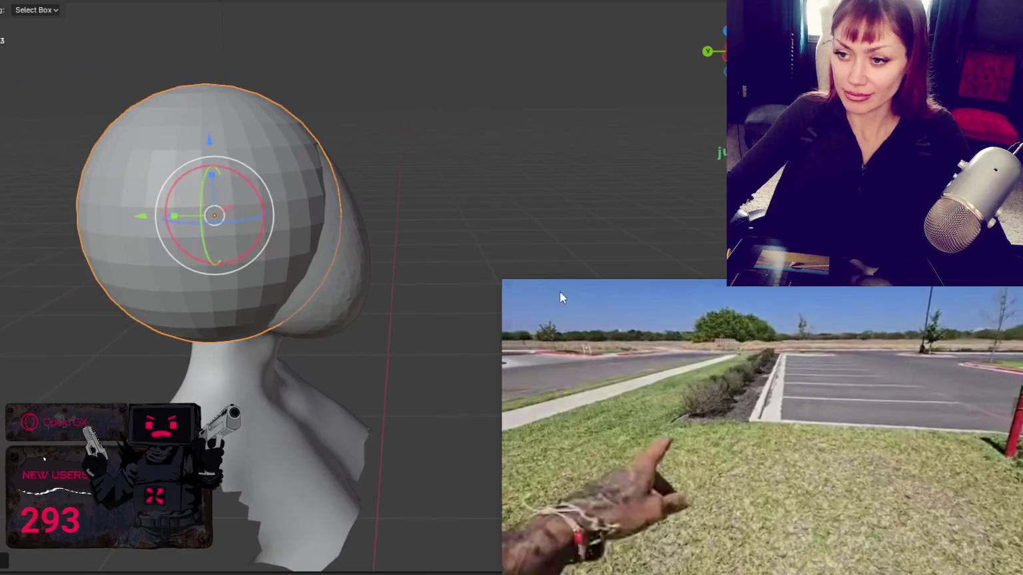
scroll(254, 248, "down", 3)
mouse_move(305, 207)
middle_mouse_down()
mouse_move(264, 196)
mouse_move(272, 213)
middle_mouse_up()
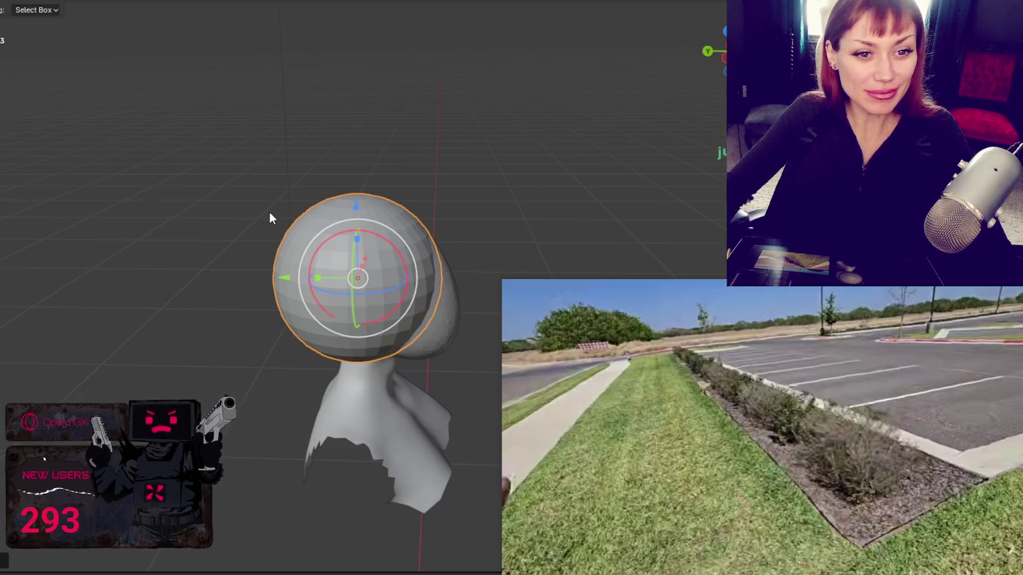
mouse_move(777, 467)
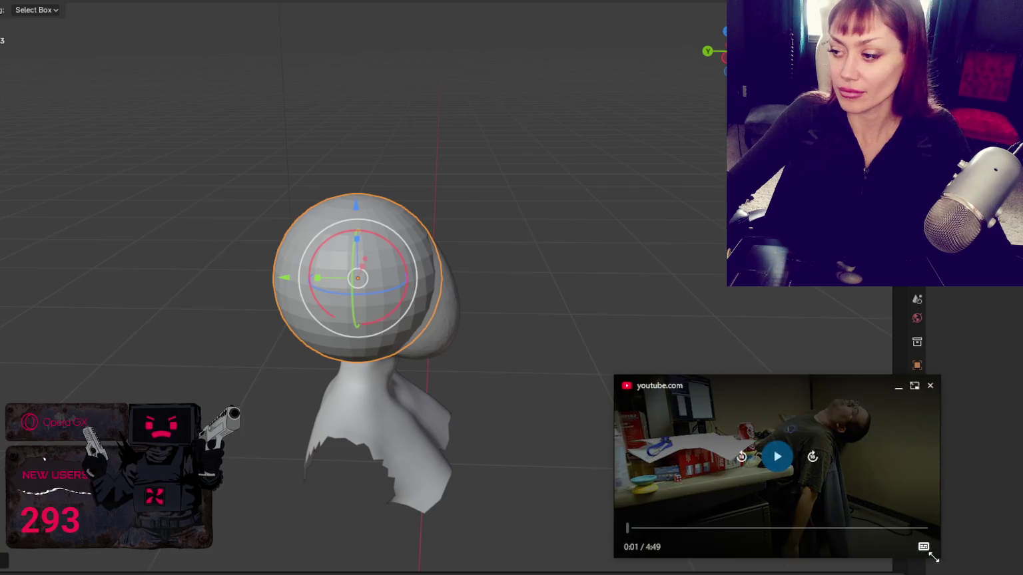
- Enlarge the floating reference video player and start it playing
left_click_drag(938, 558, 1022, 574)
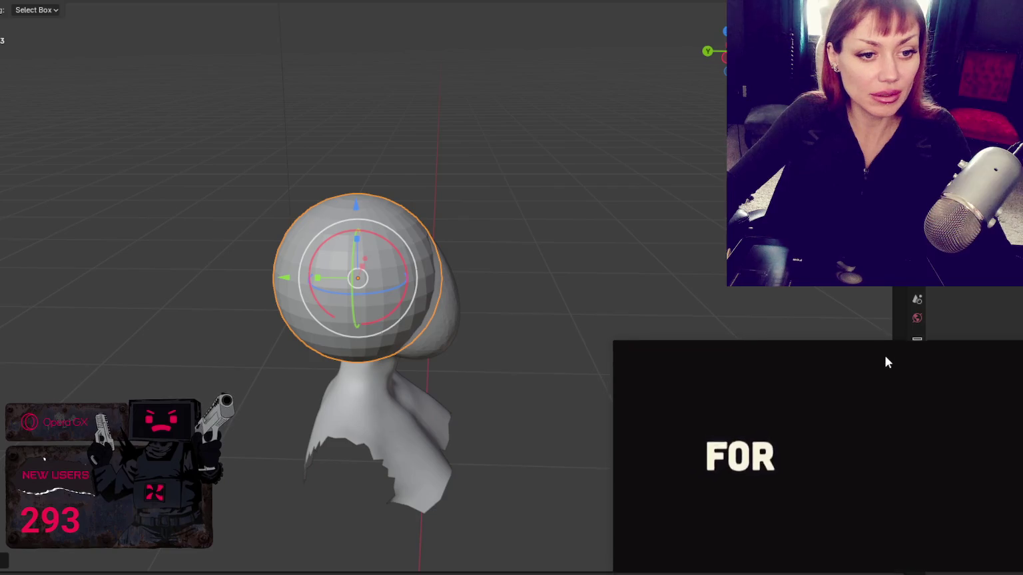
left_click_drag(605, 335, 539, 313)
left_click(780, 434)
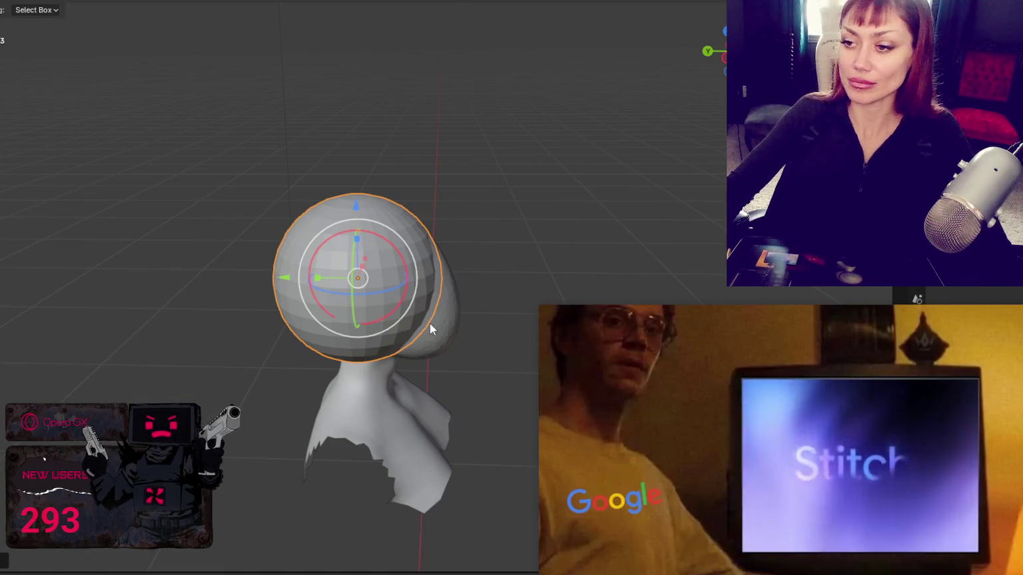
- Orbit to a front view of the bust and begin resizing the brush
scroll(439, 167, "up", 3)
middle_click_drag(465, 144, 347, 138)
scroll(433, 147, "down", 3)
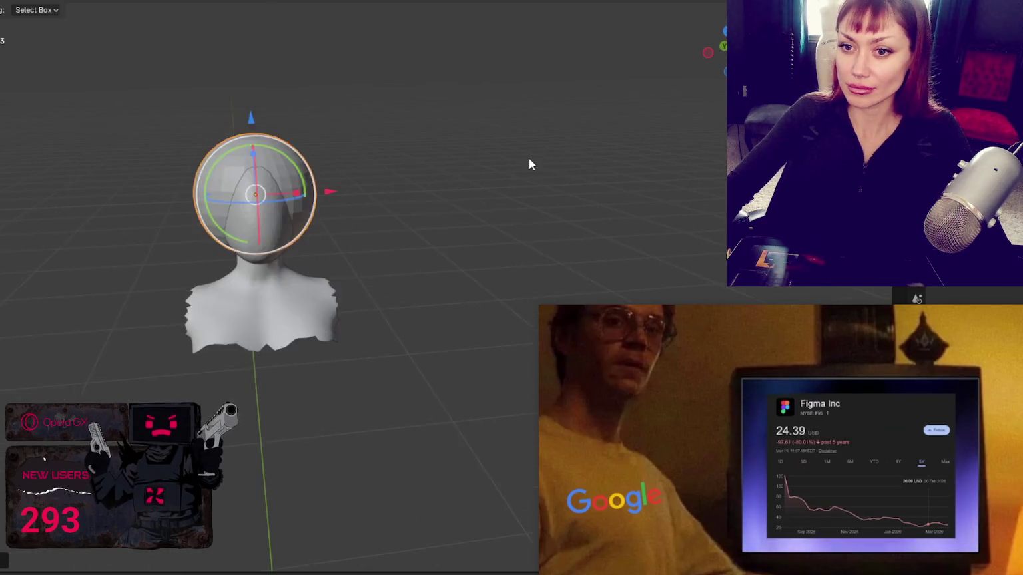
middle_click_drag(190, 181, 283, 96)
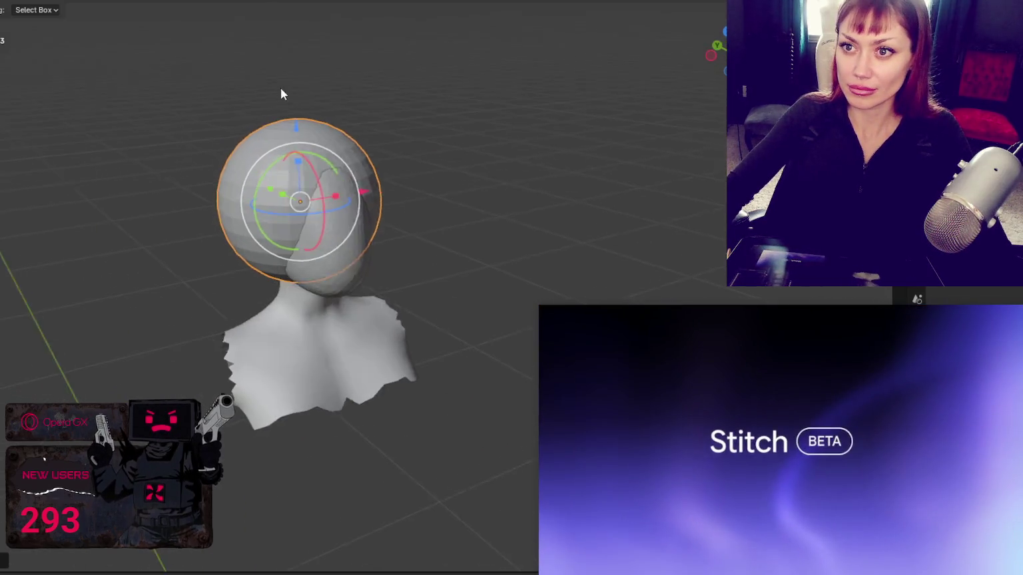
key("f")
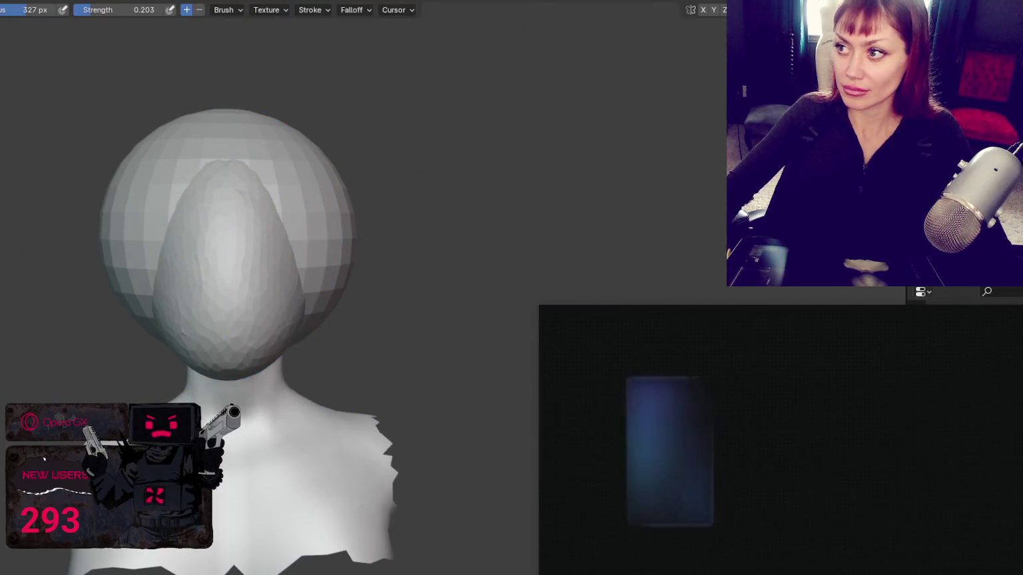
- Turn on X-axis mirrored sculpting and reduce the brush size and strength
left_click(702, 10)
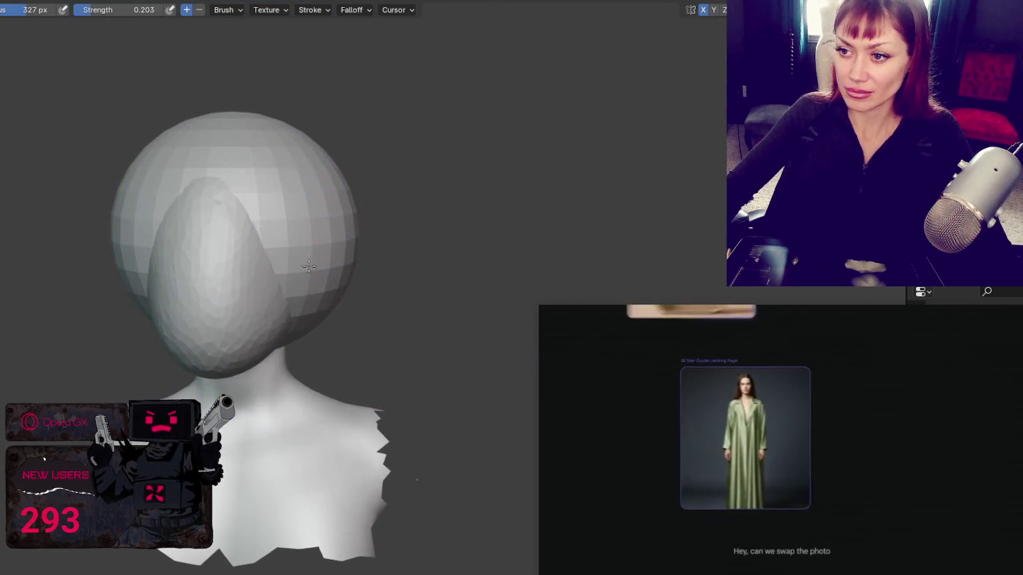
mouse_move(377, 251)
middle_mouse_down()
mouse_move(528, 194)
mouse_move(406, 199)
middle_mouse_up()
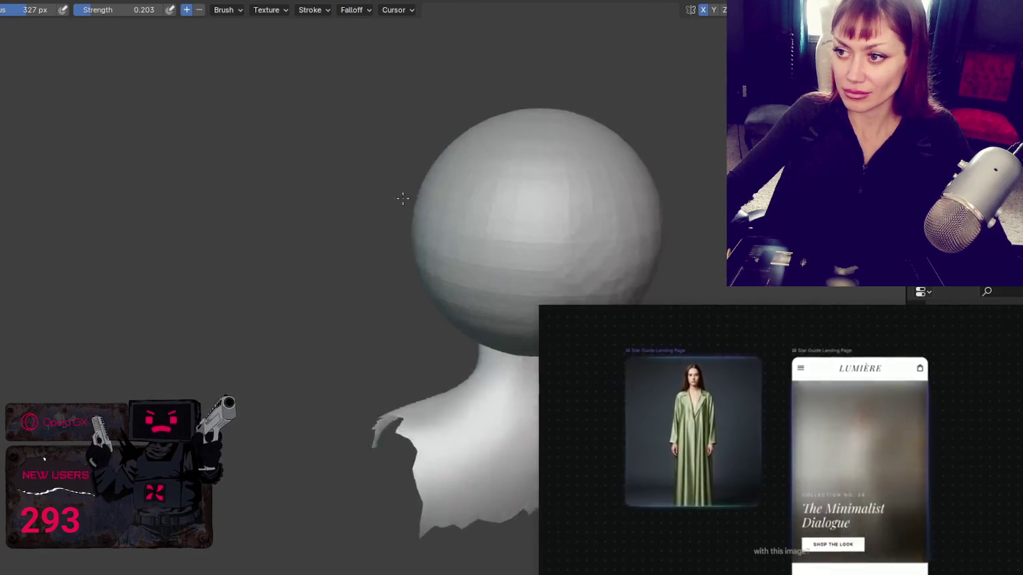
scroll(574, 206, "up", 3)
scroll(561, 160, "up", 1)
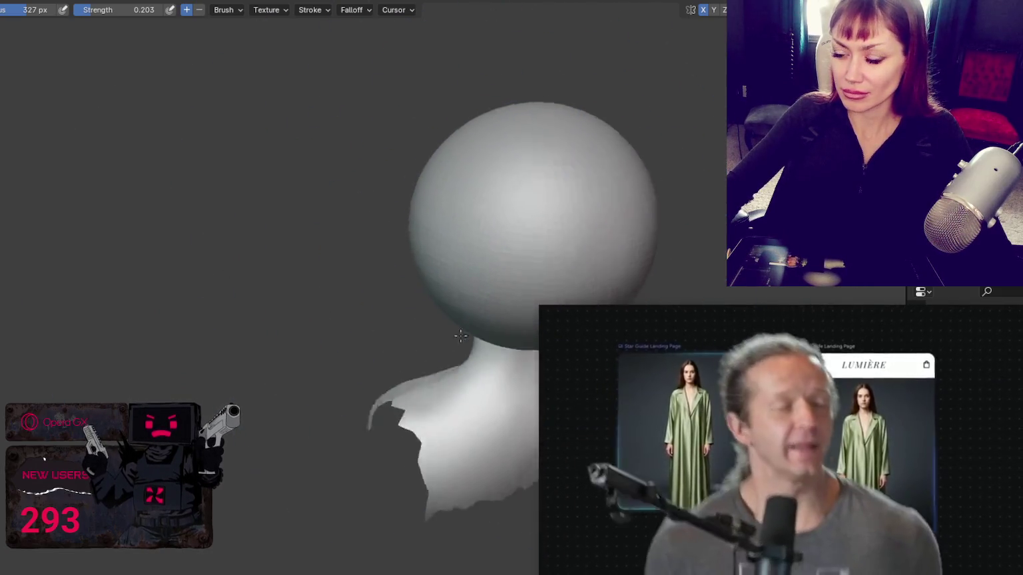
key("f")
key("shift+f")
left_click(419, 250)
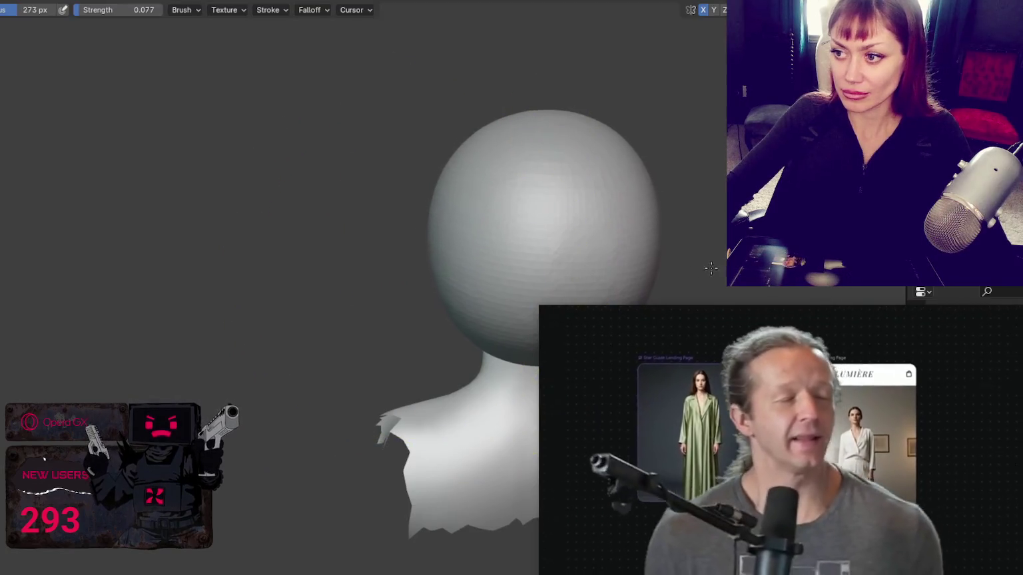
- Orbit around the head, adjusting the brush to 310, 195, then 224 px
mouse_move(393, 274)
middle_mouse_down()
mouse_move(660, 266)
mouse_move(447, 278)
middle_mouse_up()
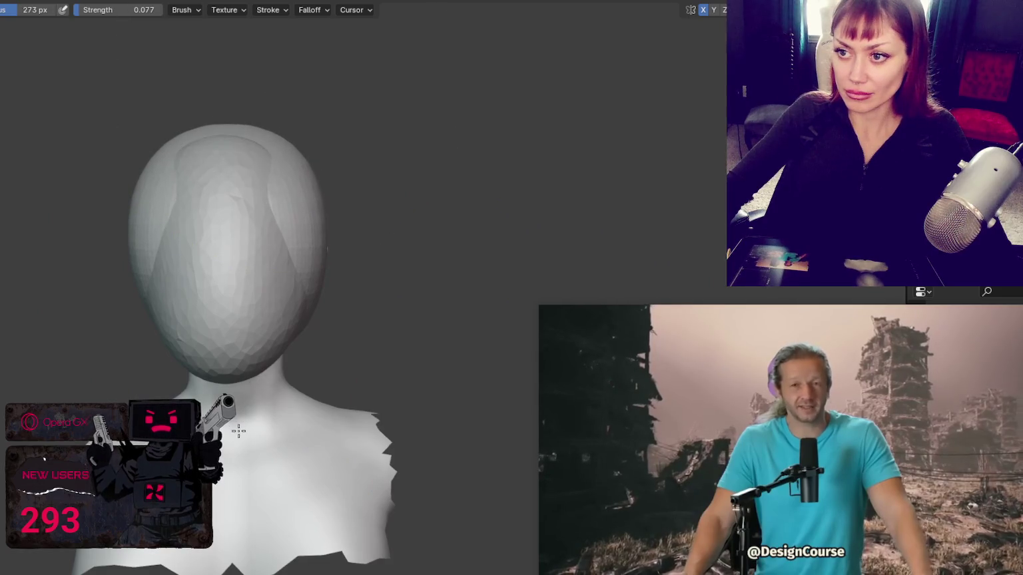
middle_click_drag(222, 446, 229, 320)
middle_click_drag(359, 225, 358, 224)
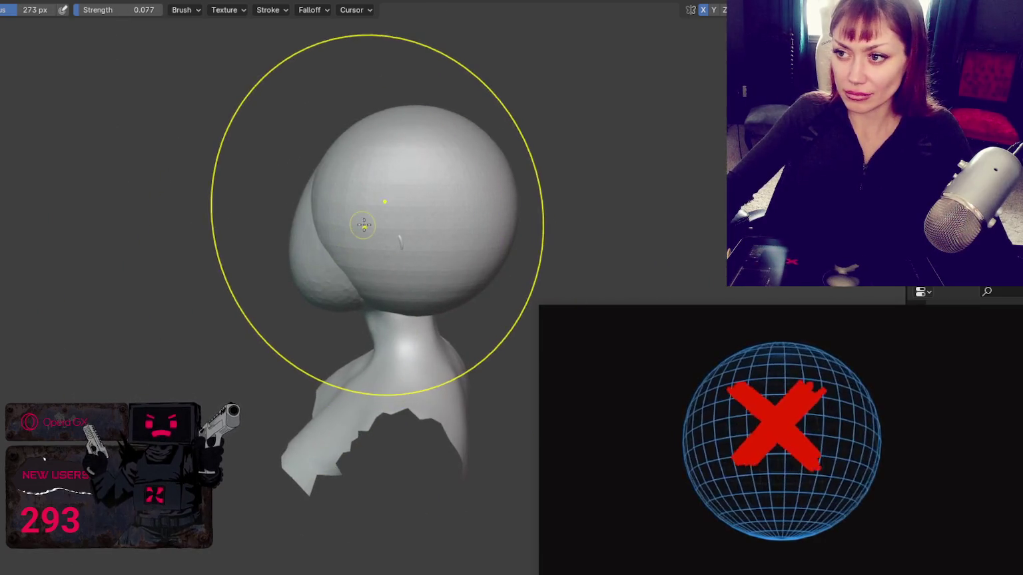
key("f")
left_click(502, 189)
middle_click_drag(502, 189, 324, 313)
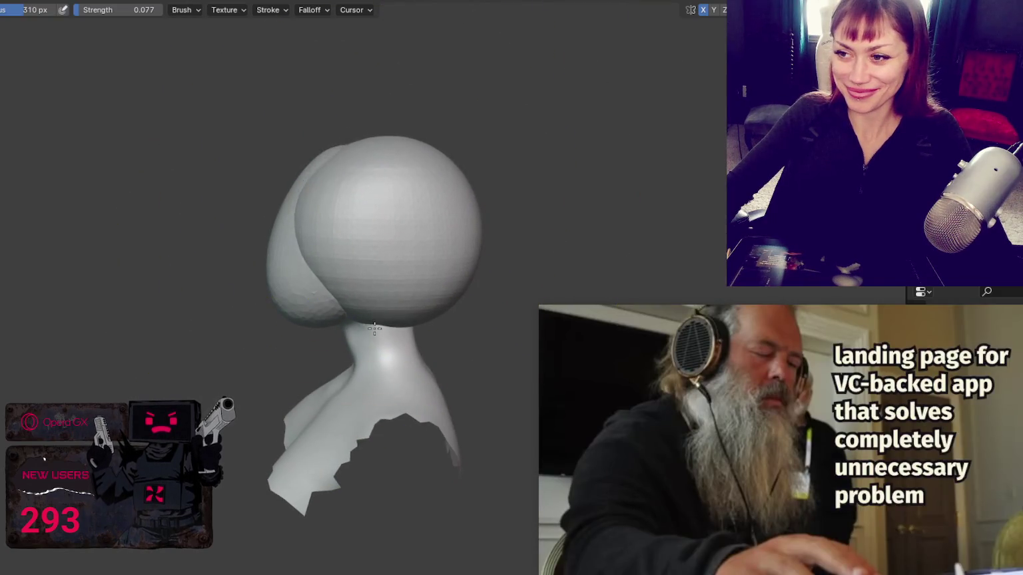
middle_click_drag(338, 258, 486, 273)
key("f")
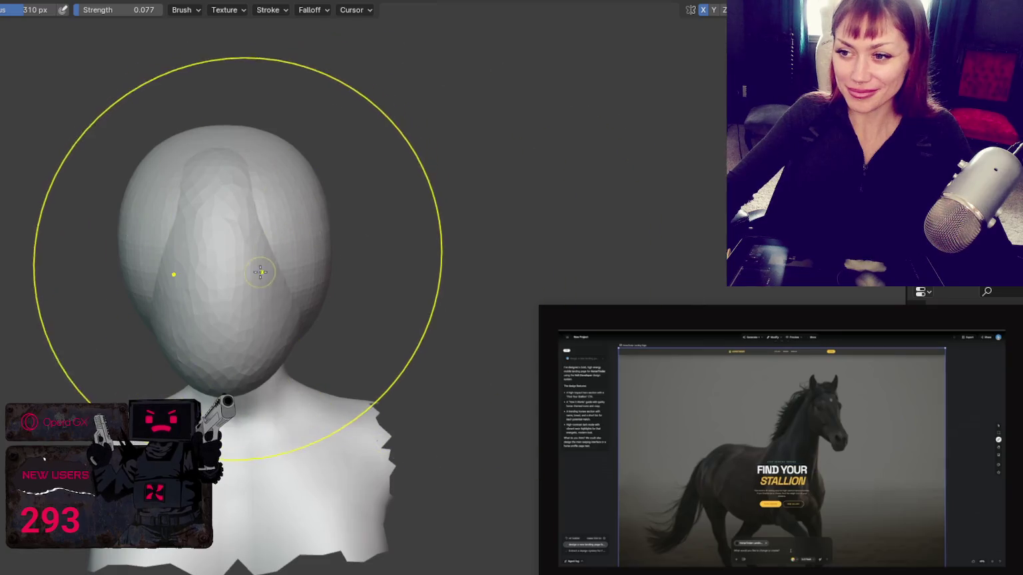
left_click(234, 255)
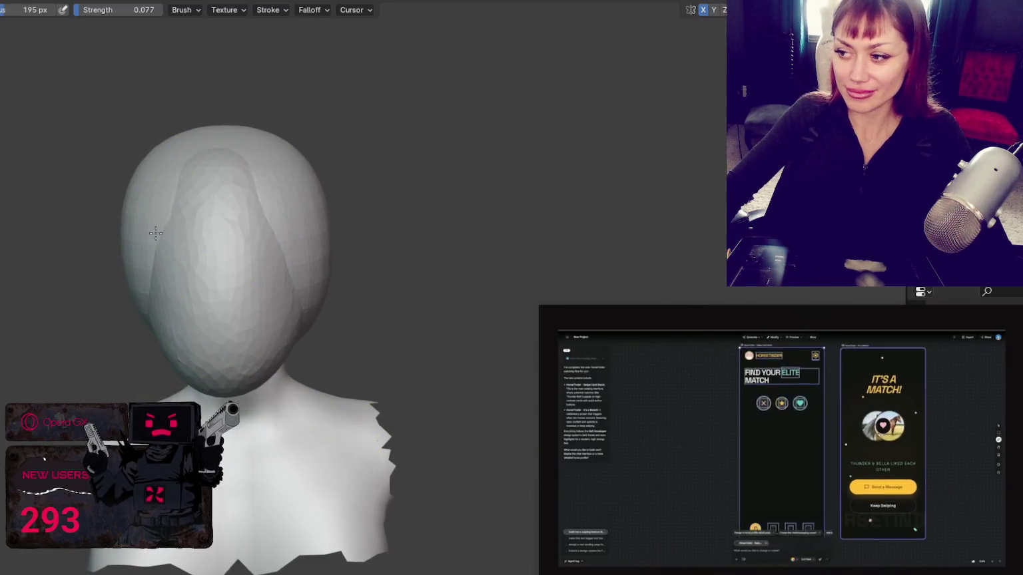
middle_click_drag(189, 245, 318, 222)
key("f")
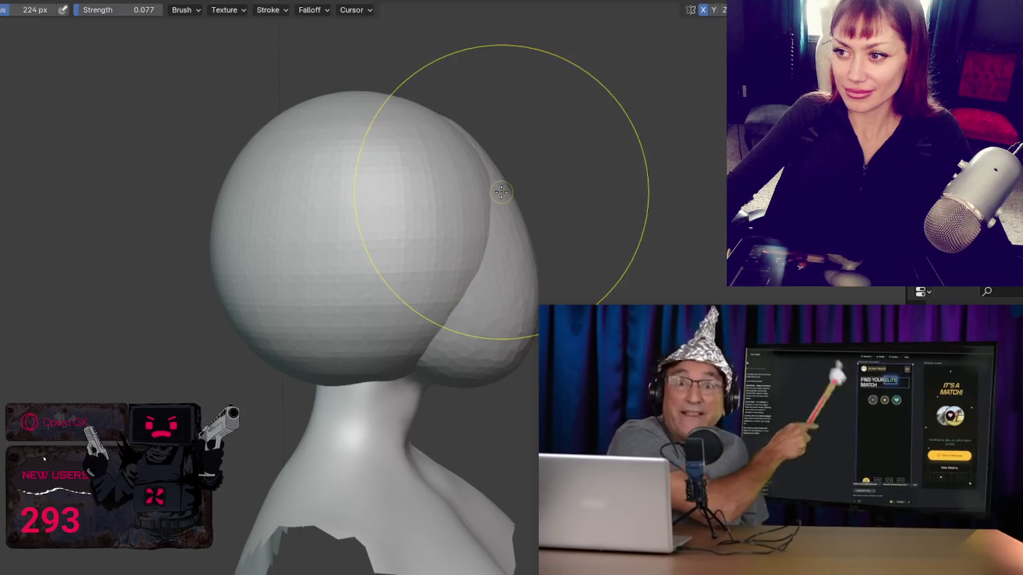
left_click(350, 253)
- Sculpt the seam between the hair lobes at 284 px, undoing strokes to compare
left_click_drag(233, 242, 358, 302)
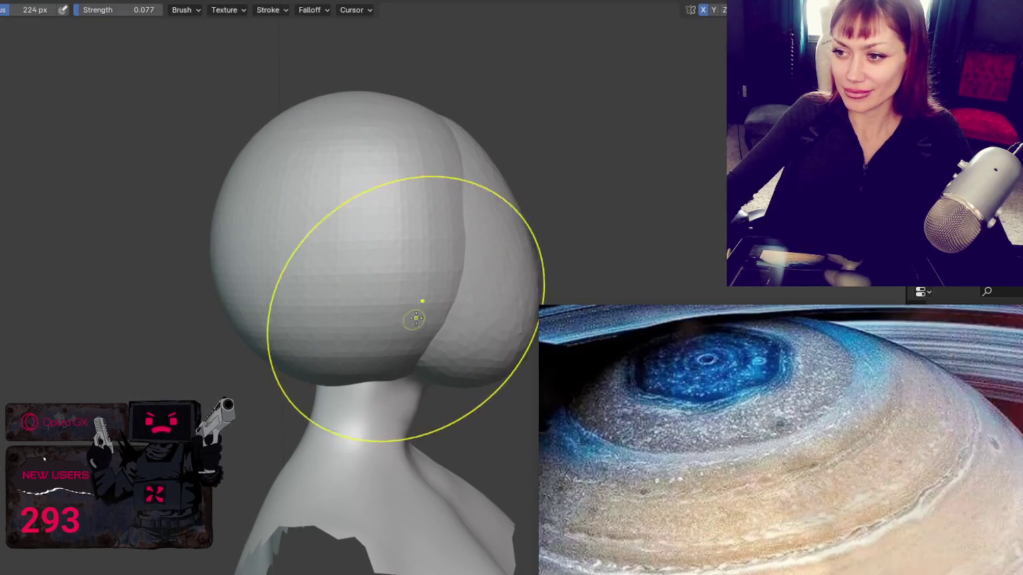
key("f")
left_click(237, 260)
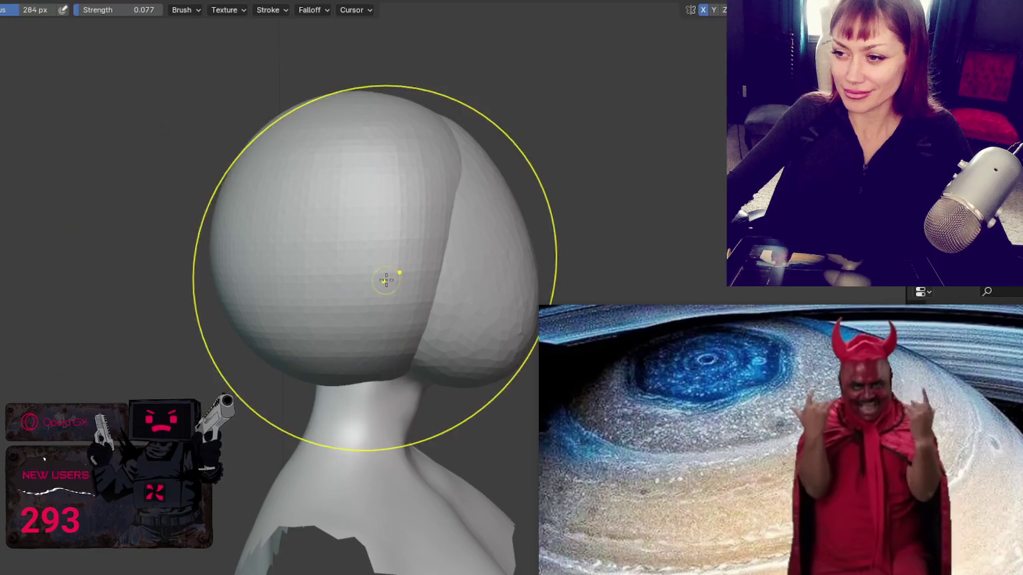
left_click_drag(388, 278, 333, 283)
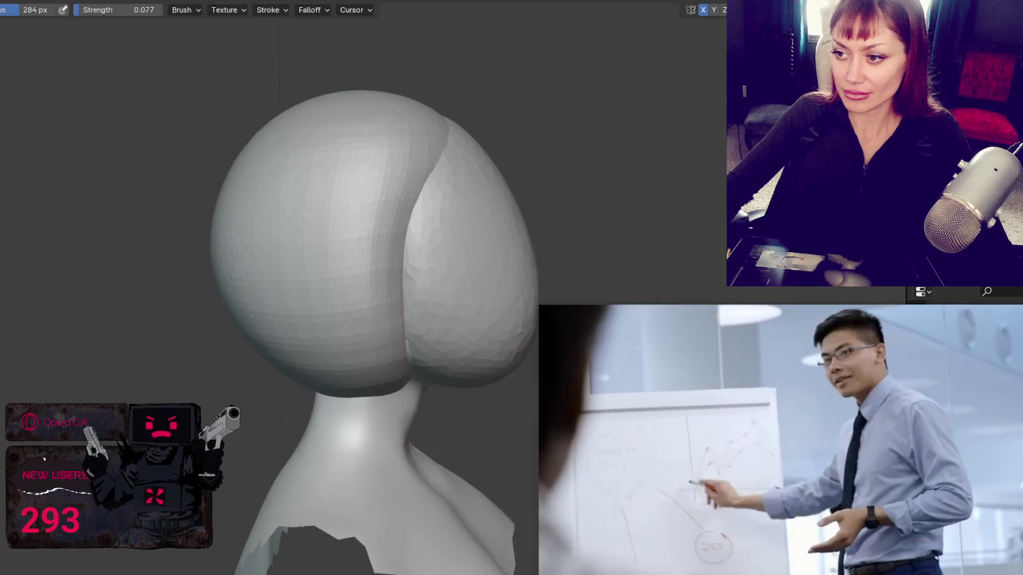
scroll(333, 318, "down", 3)
mouse_move(333, 318)
middle_mouse_down()
mouse_move(373, 313)
mouse_move(144, 282)
middle_mouse_up()
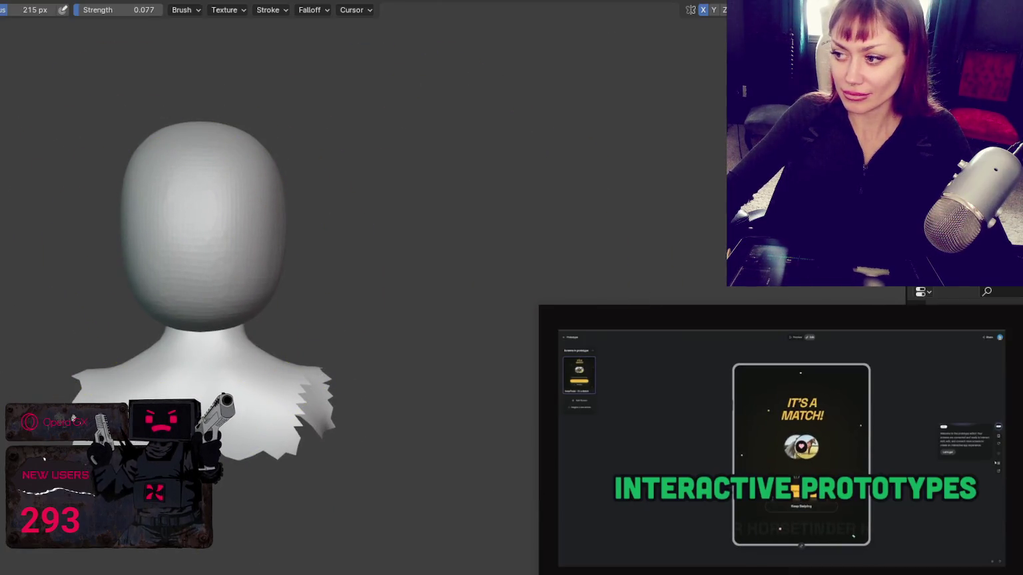
key("ctrl+z")
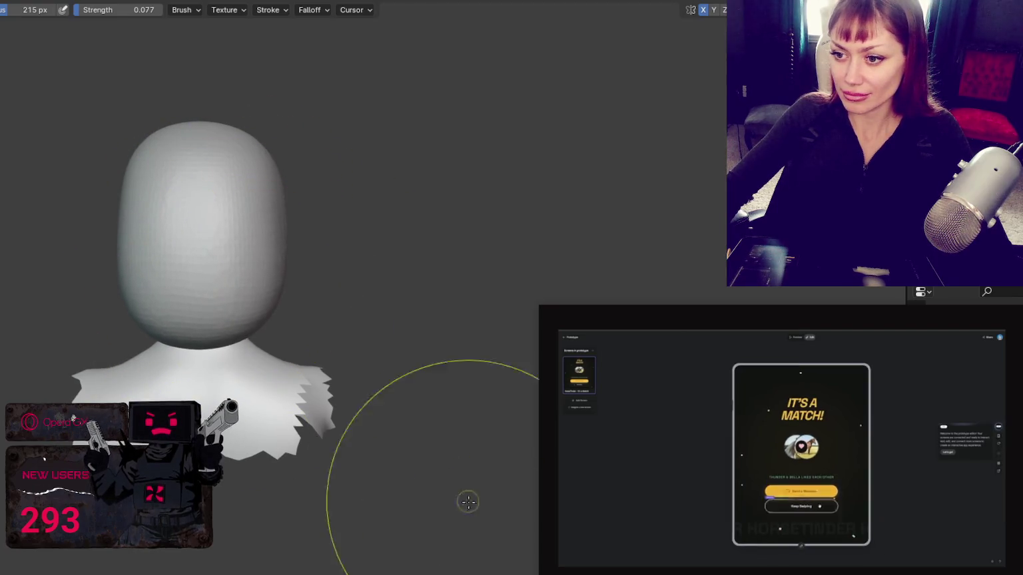
key("ctrl+z")
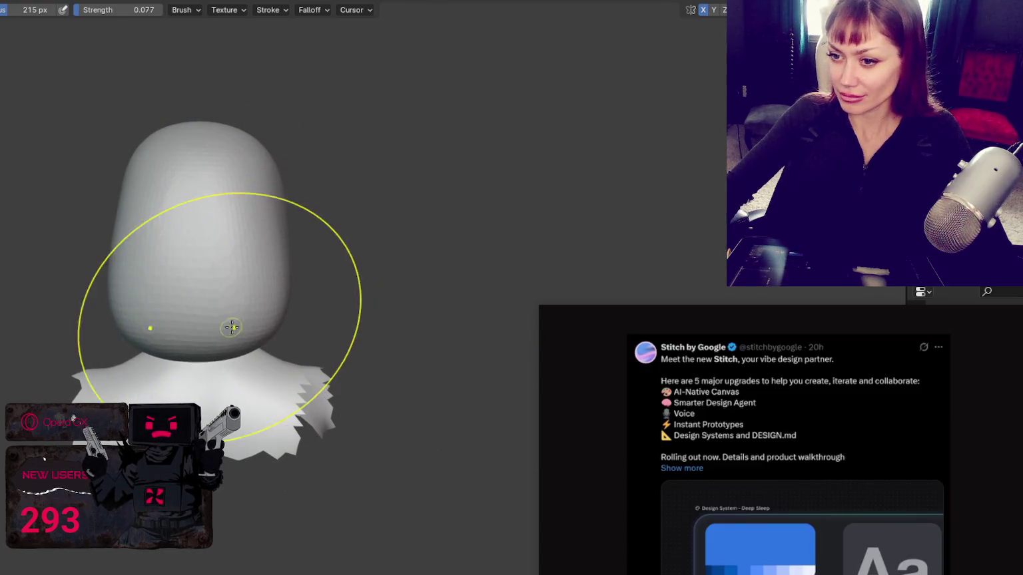
key("ctrl+z")
key("ctrl+z")
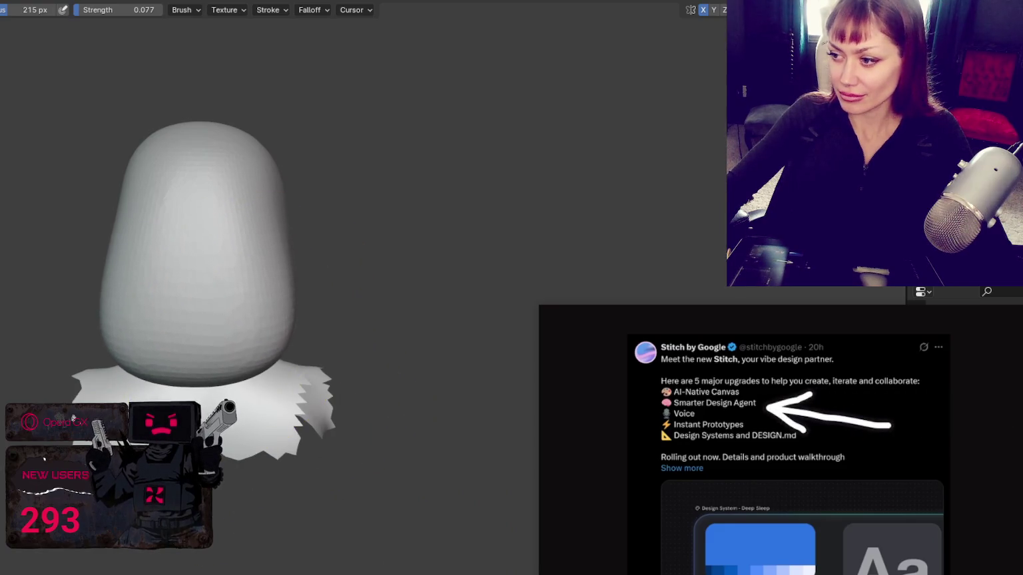
- Orbit to a rotated angle and shrink the brush to 135 px
mouse_move(172, 325)
middle_mouse_down()
mouse_move(434, 319)
mouse_move(137, 251)
mouse_move(260, 220)
middle_mouse_up()
key("f")
left_click(307, 285)
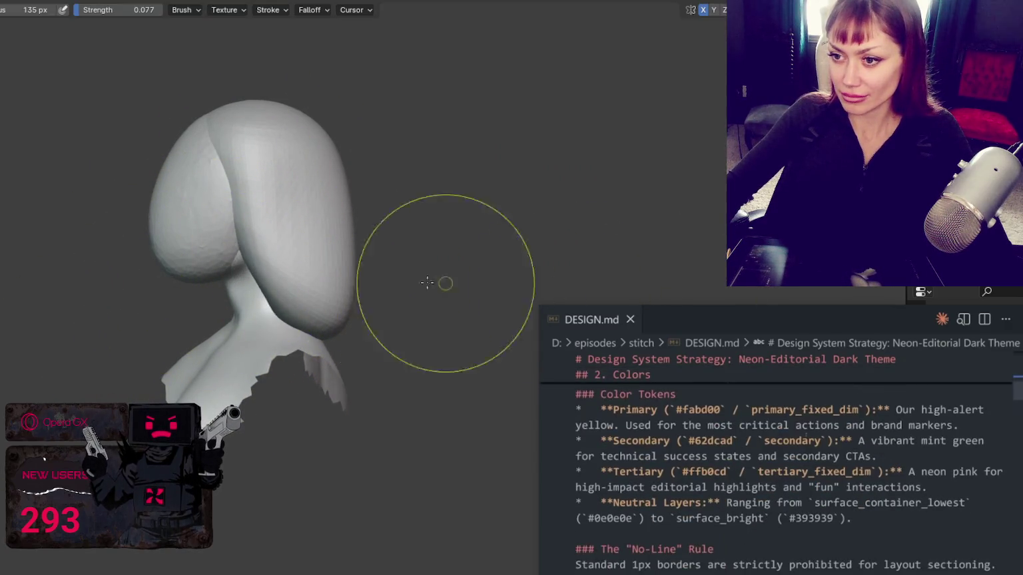
- Reshape the neck and lower hair area, pausing and resuming the reference video
left_click_drag(260, 313, 144, 366)
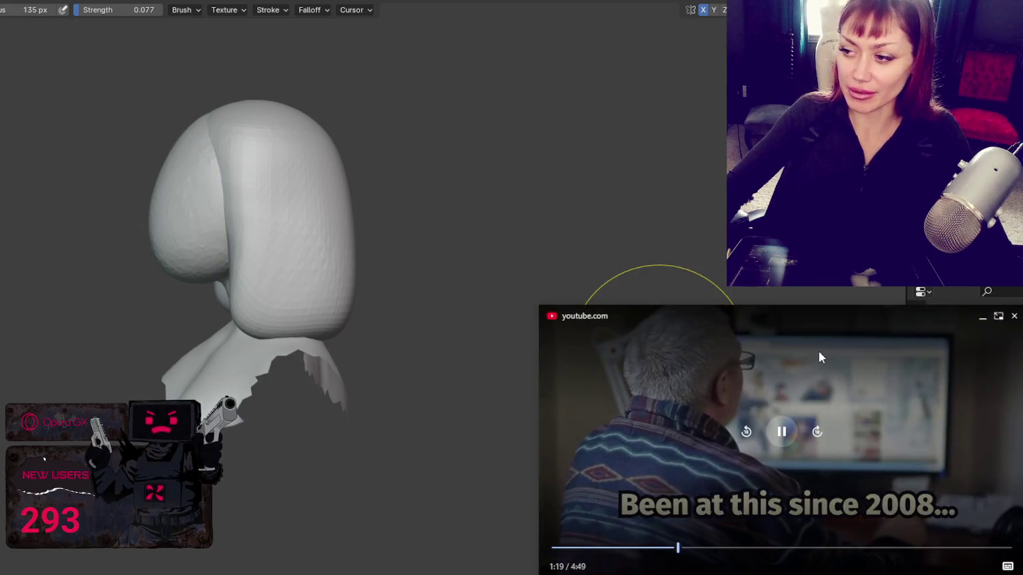
left_click(818, 351)
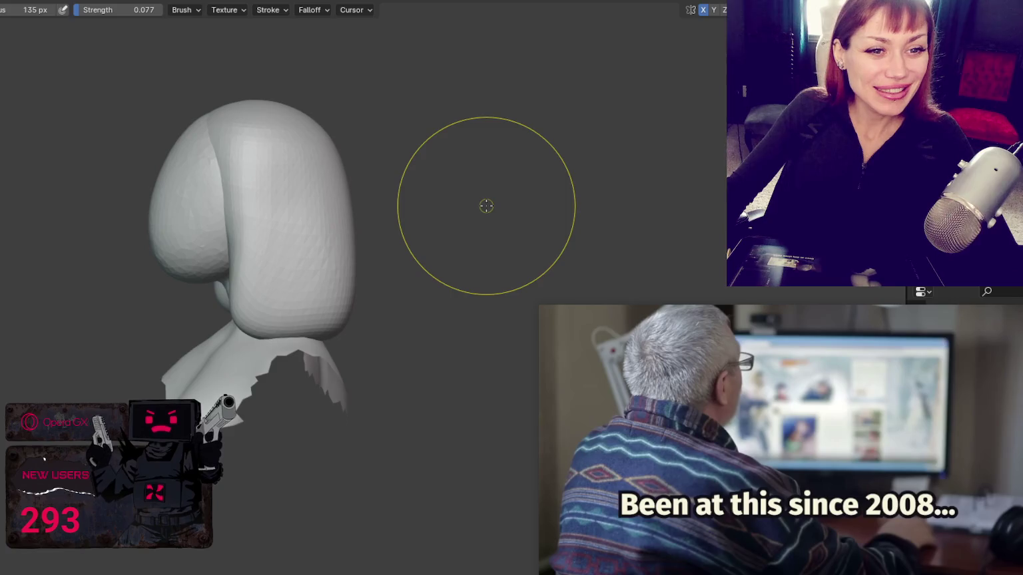
mouse_move(747, 365)
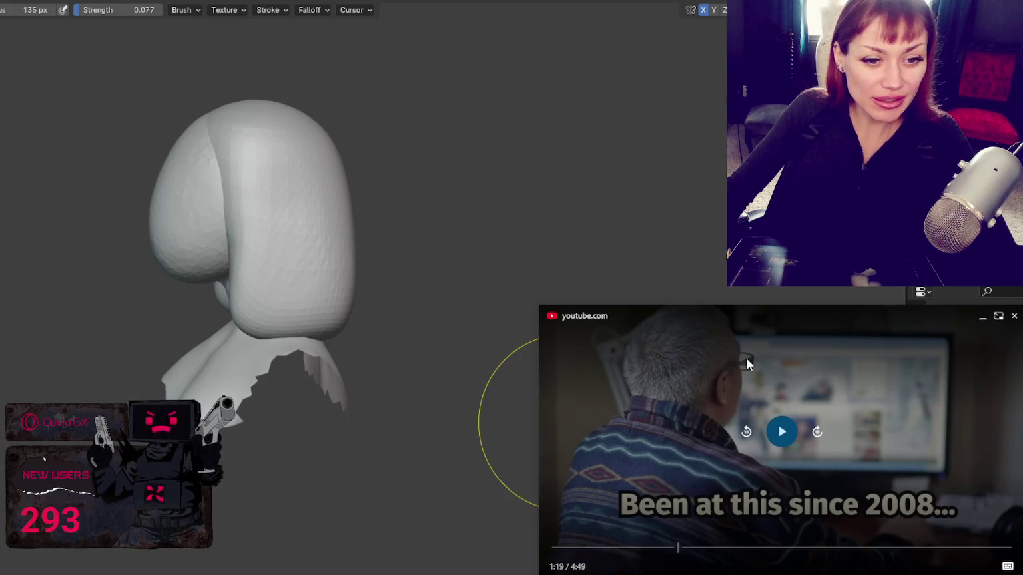
left_click(782, 432)
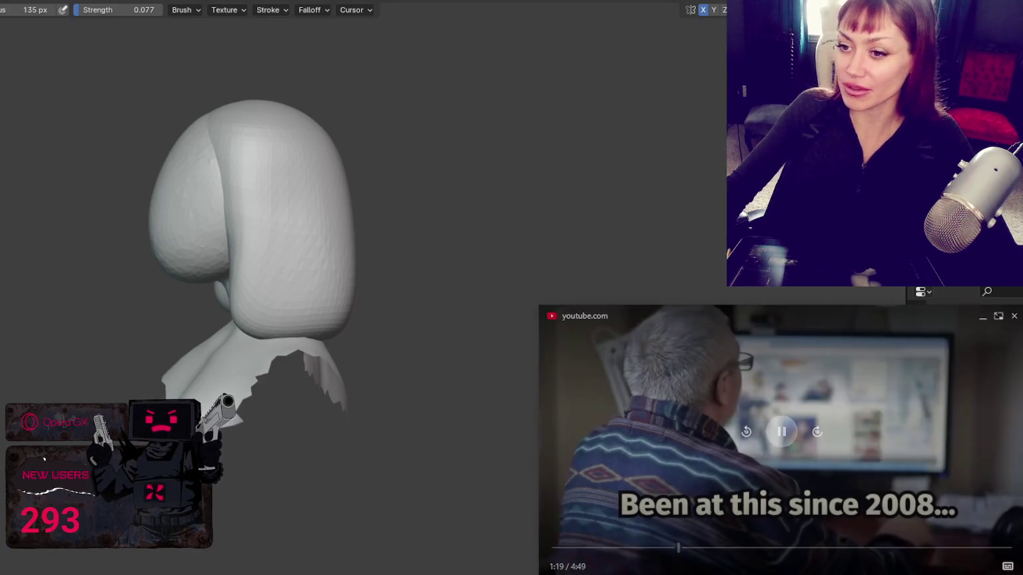
- Pull the lower-left edge of the side hair outward and down, then enlarge the brush to 316 px
key("KP_1")
middle_click_drag(273, 166, 416, 130)
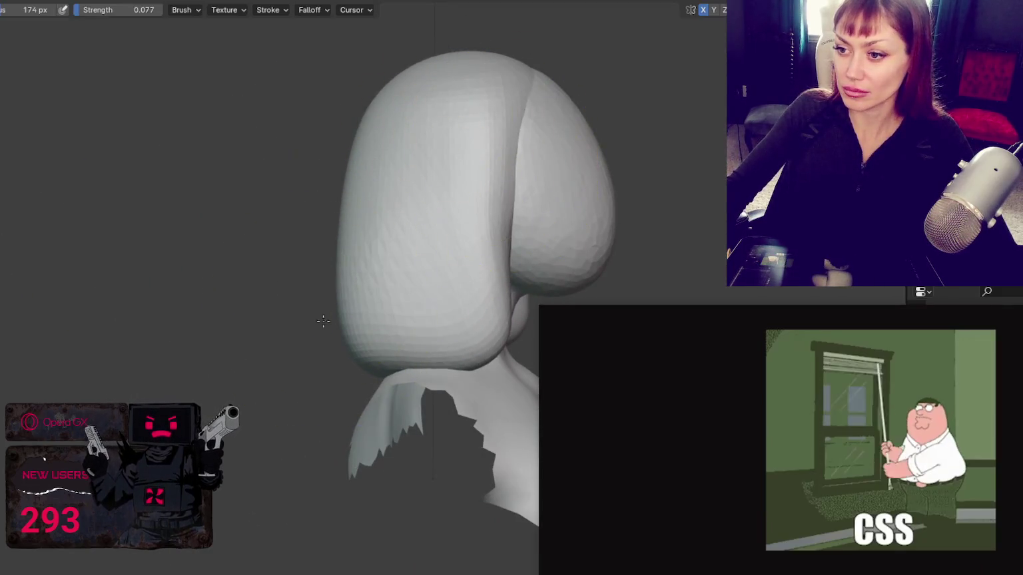
left_click_drag(416, 297, 377, 366)
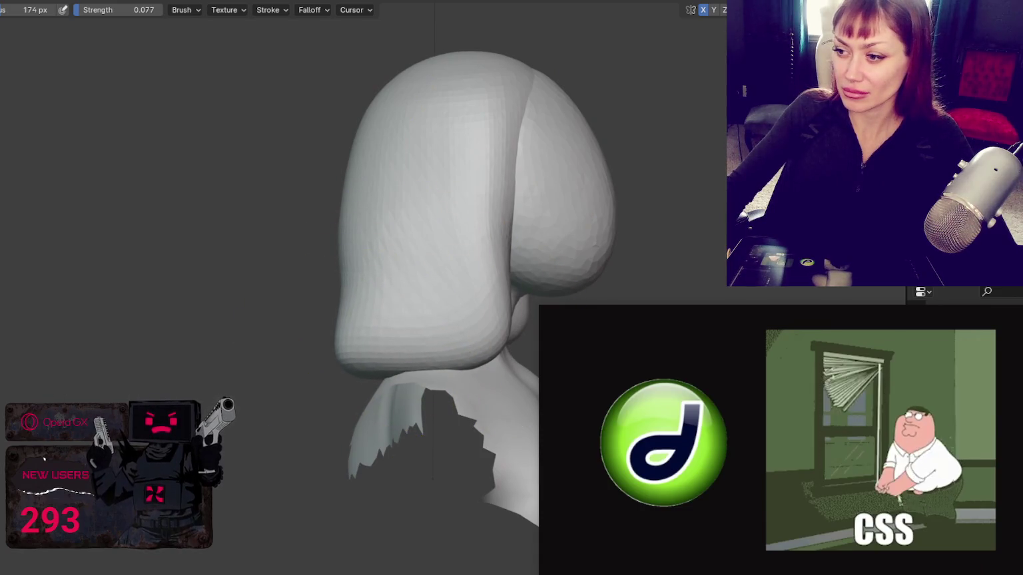
key("f")
left_click(429, 214)
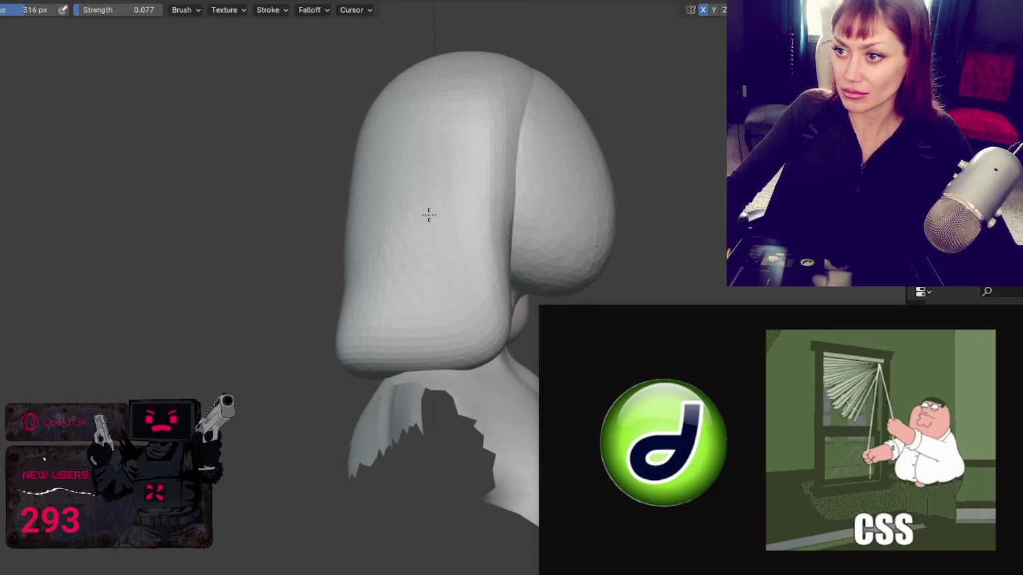
middle_click_drag(429, 214, 502, 250)
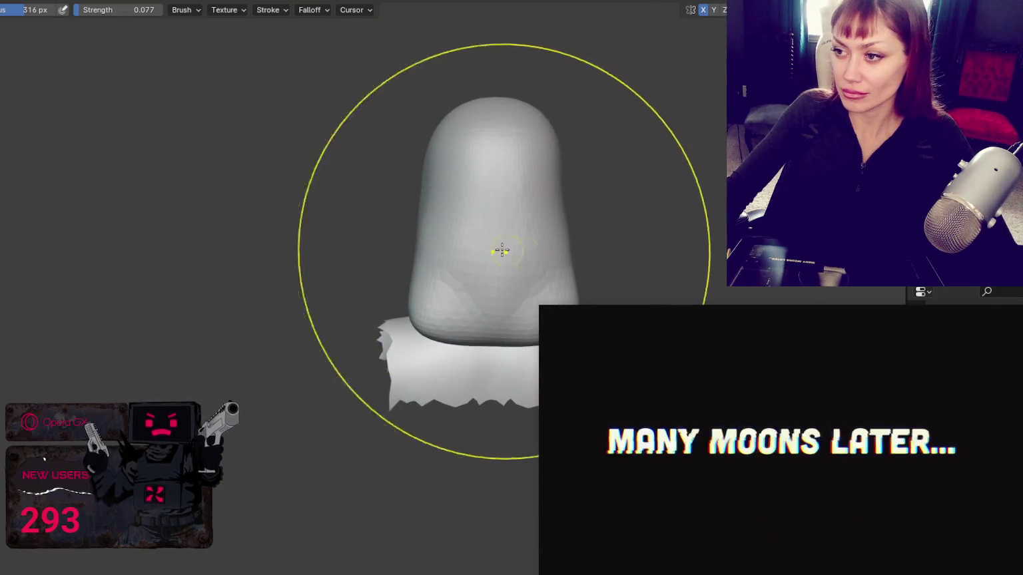
- Inspect the hair from the back and front while resizing the brush to 124, then 212 px
key("f")
left_click(419, 267)
middle_click_drag(417, 270, 347, 320)
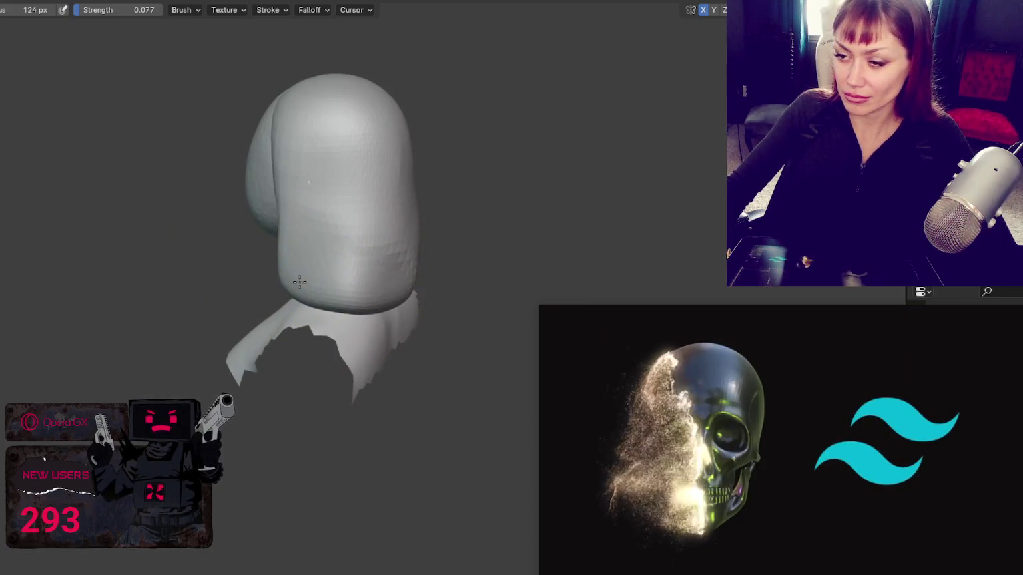
key("KP_1")
middle_click_drag(399, 308, 319, 274)
key("f")
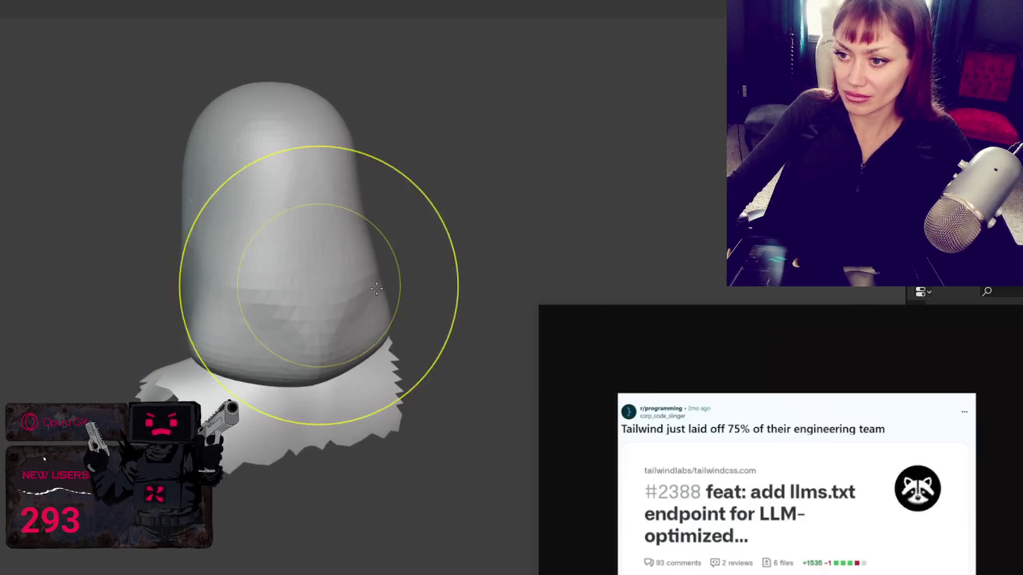
left_click(282, 325)
middle_click_drag(283, 325, 361, 380)
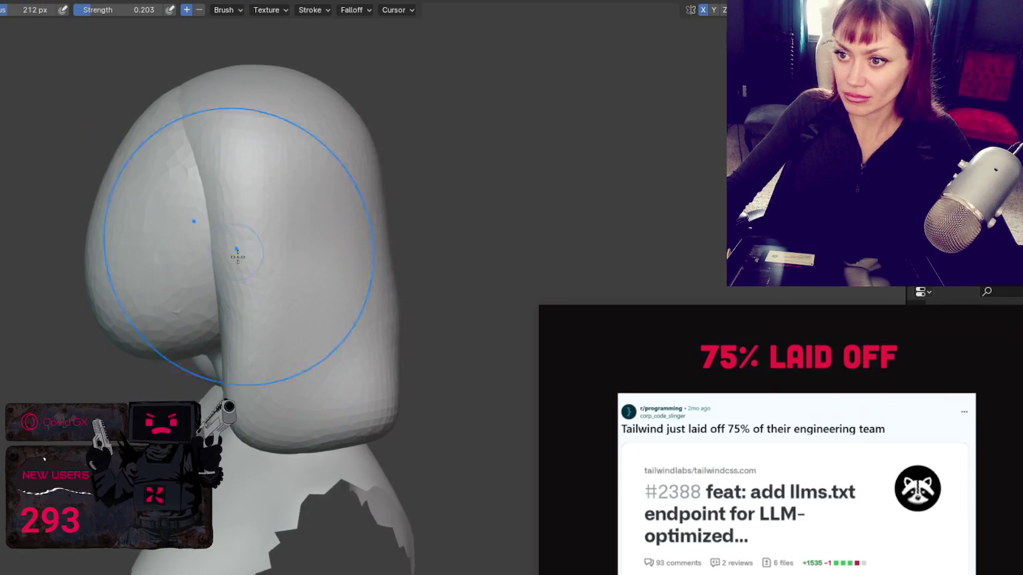
- Zoom out to the whole bust and reduce the brush to 110, then 83 px
scroll(249, 147, "down", 5)
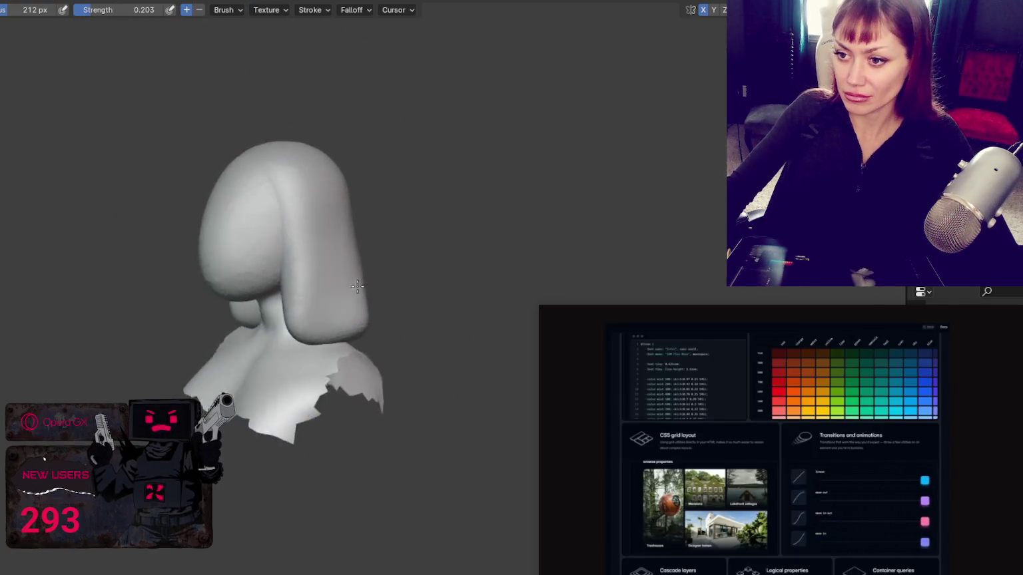
middle_click_drag(249, 147, 297, 336)
left_click(212, 349)
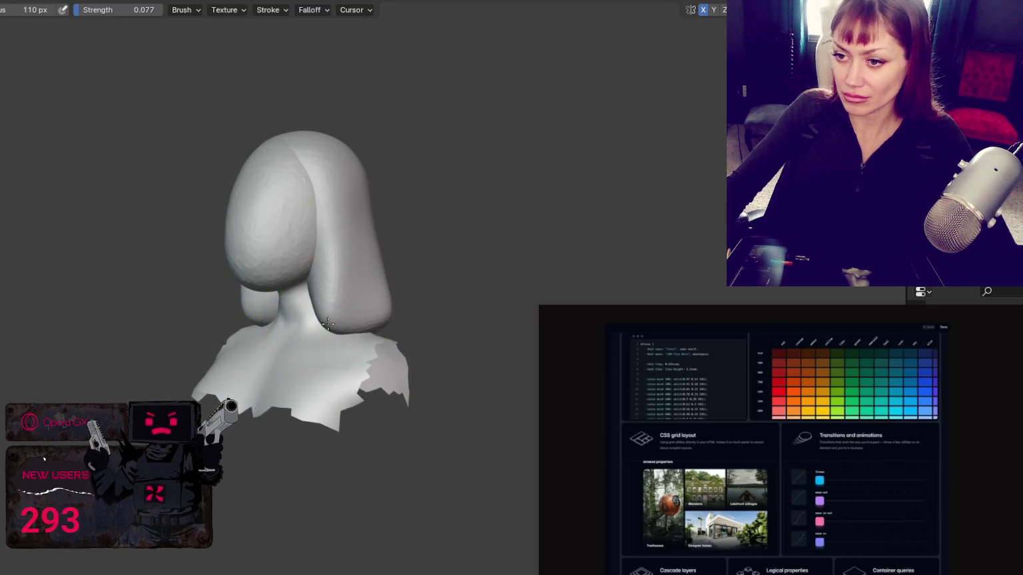
middle_click_drag(250, 393, 415, 366)
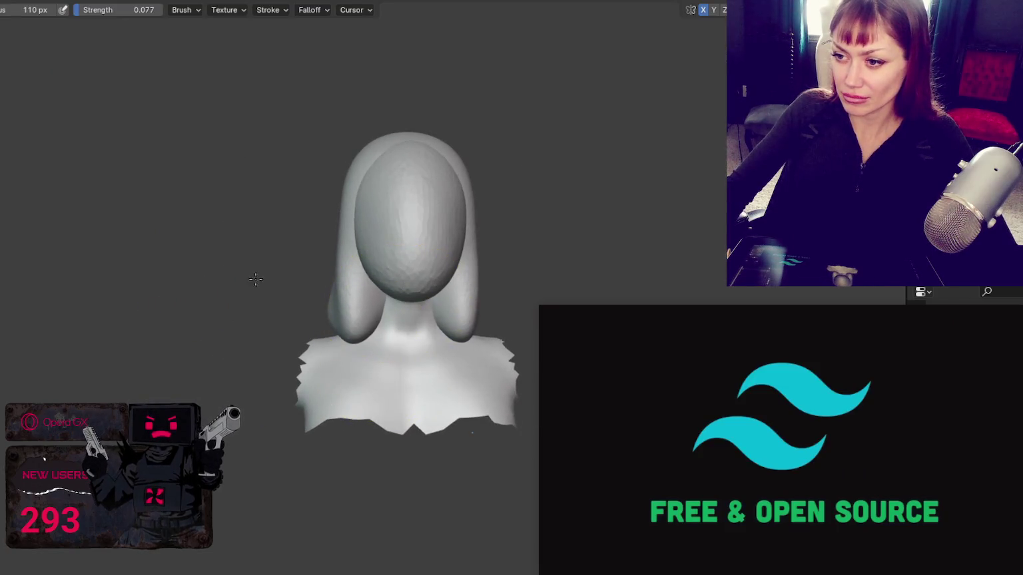
key("f")
left_click(368, 314)
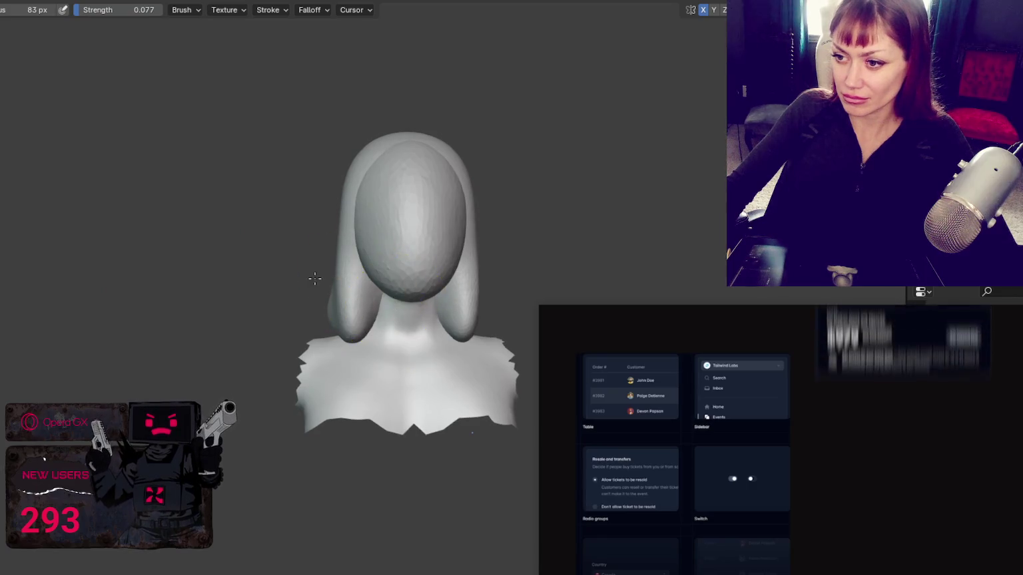
- Set the brush to 221 px and smooth the left hair strand beside the neck
scroll(337, 275, "up", 5)
scroll(366, 292, "up", 3)
scroll(398, 268, "down", 5)
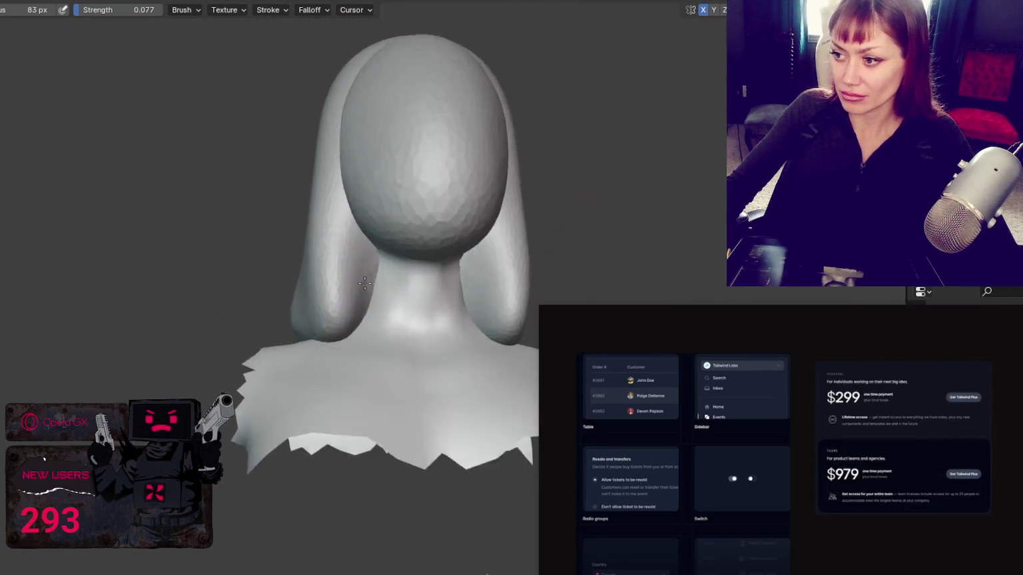
scroll(415, 246, "up", 2)
scroll(404, 256, "up", 2)
key("f")
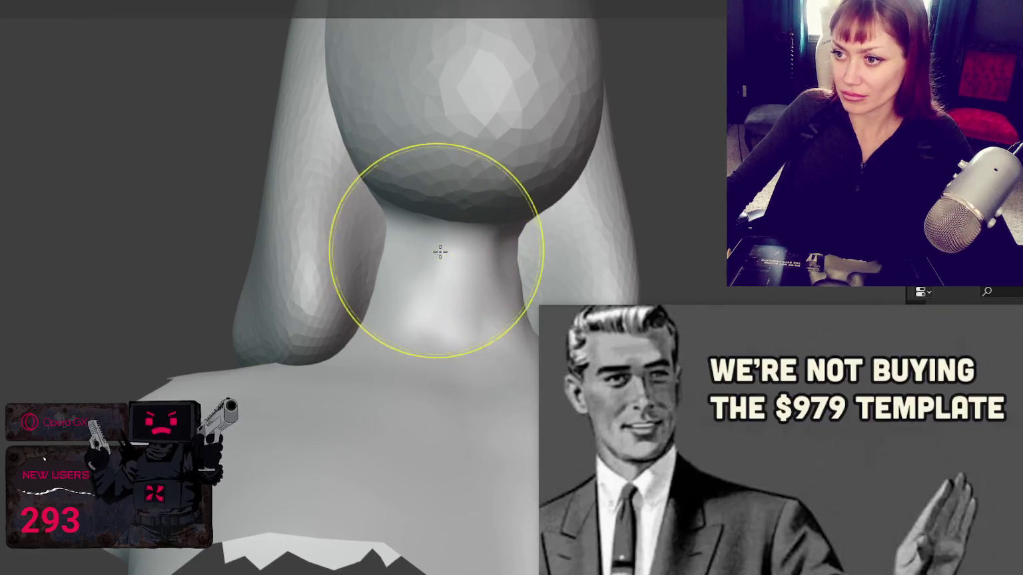
left_click(233, 199)
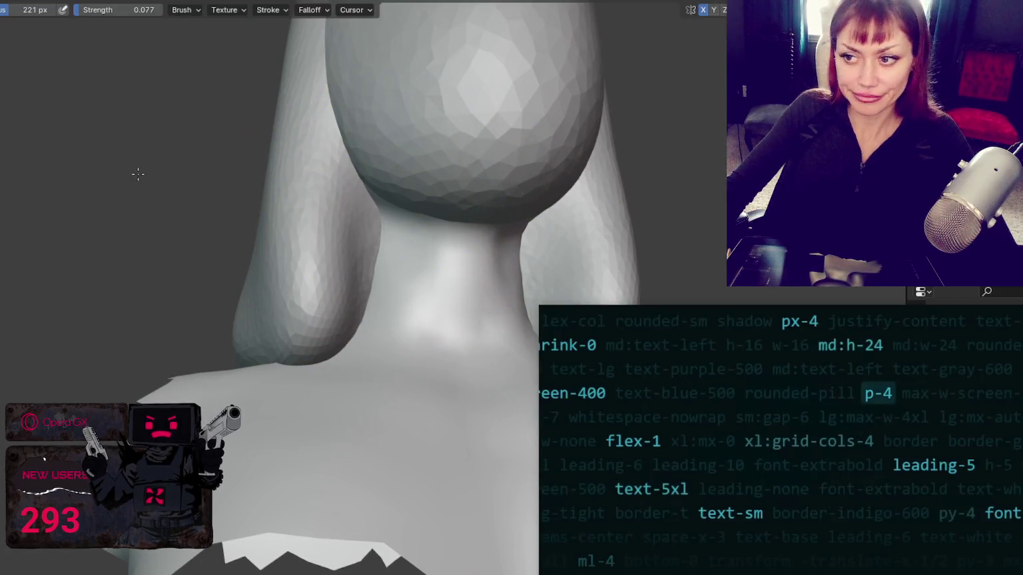
left_click_drag(366, 313, 317, 326)
- Orbit around the back of the head and set the brush to 169 px
middle_click_drag(0, 311, 222, 291)
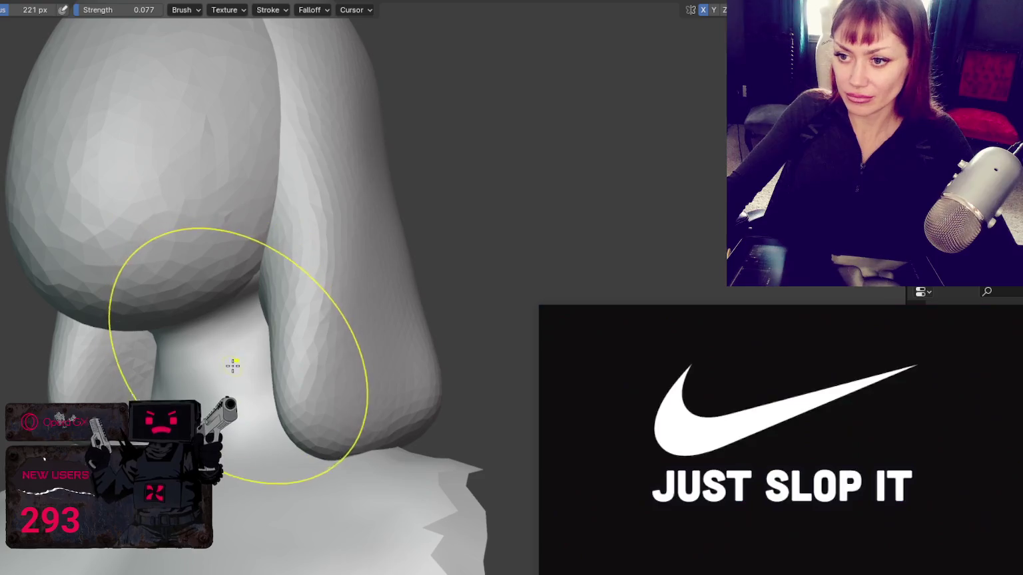
middle_click_drag(267, 323, 372, 303)
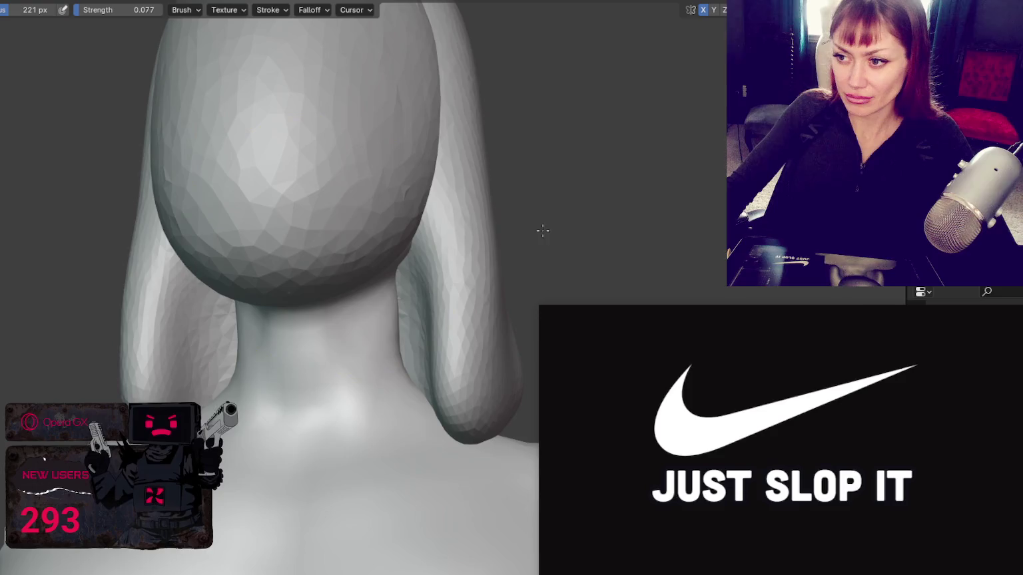
key("f")
left_click(464, 214)
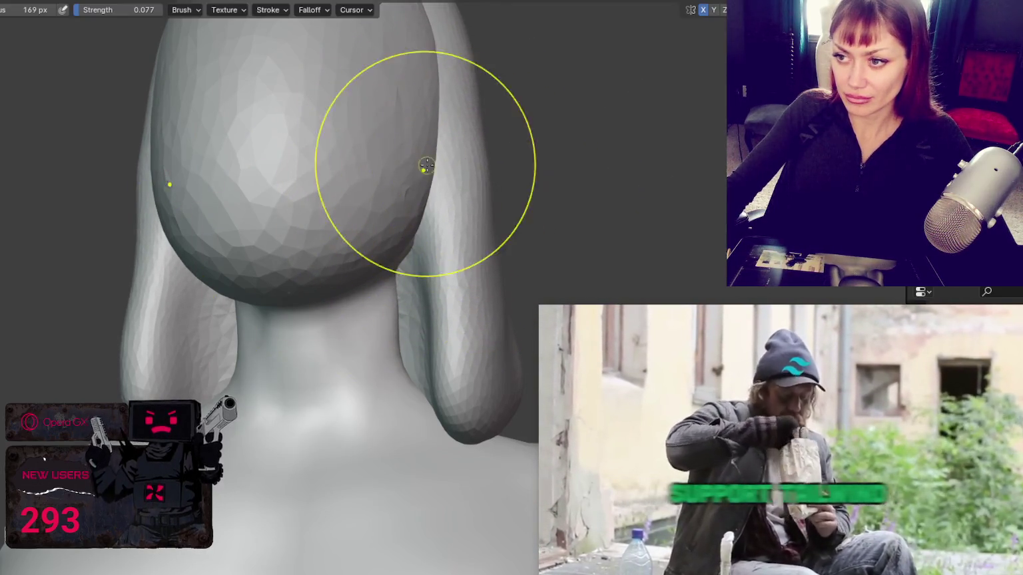
scroll(427, 165, "down", 6)
middle_click_drag(306, 335, 236, 302)
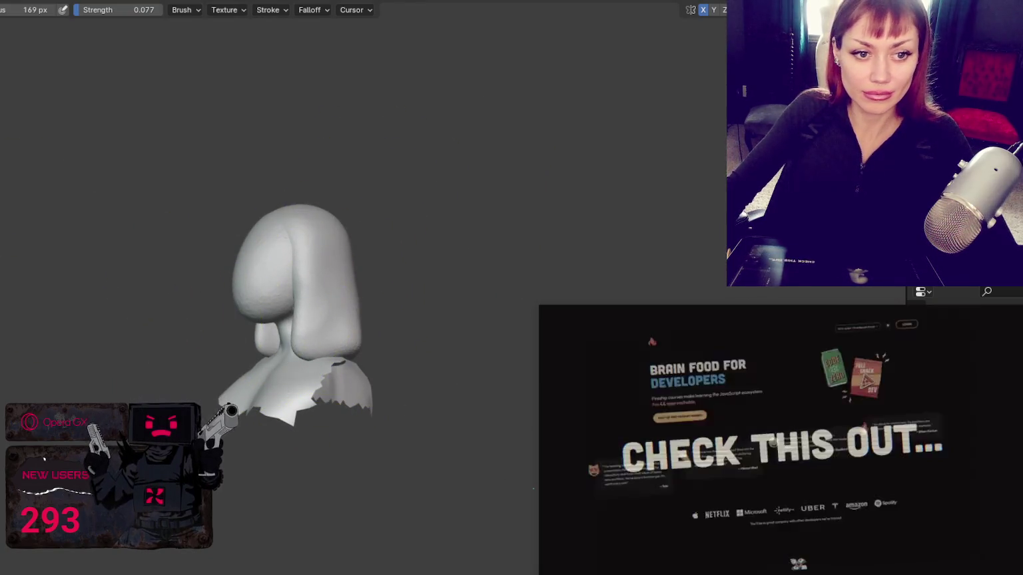
scroll(96, 257, "up", 1)
middle_click_drag(324, 251, 254, 144)
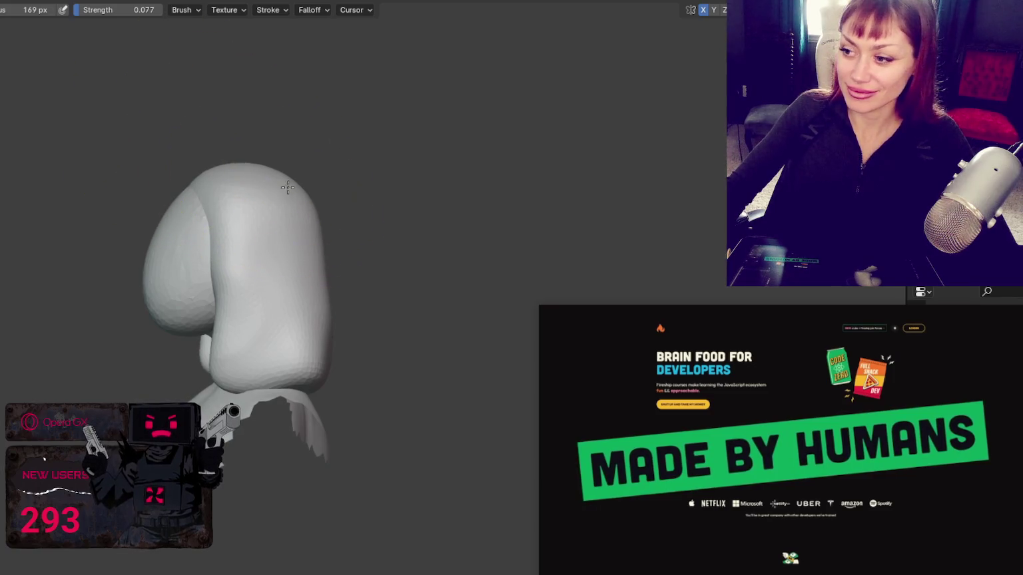
- Resize the brush to 112, 72, then 103 px while turning to face the side hair
key("f")
left_click(286, 364)
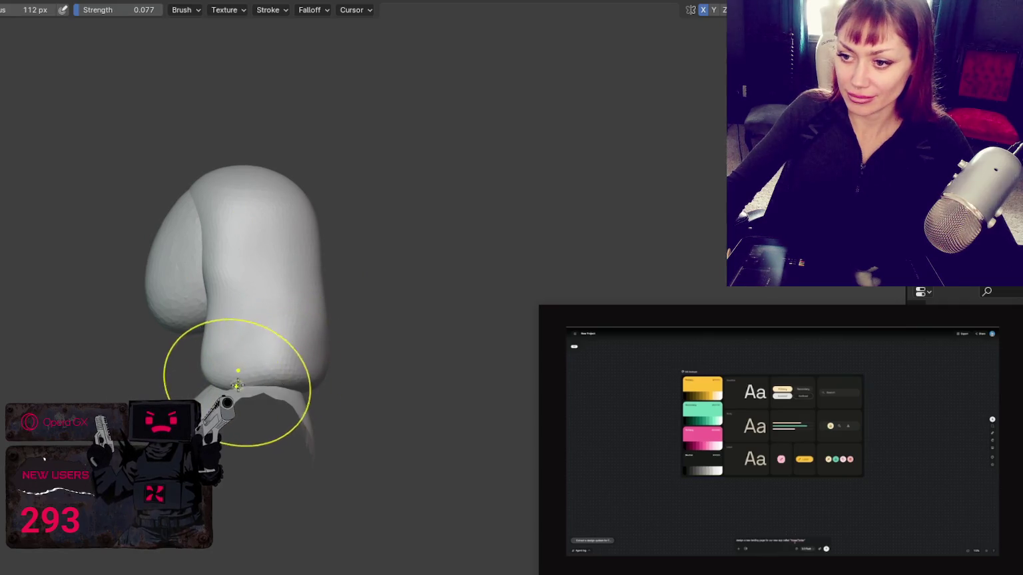
key("f")
left_click(199, 267)
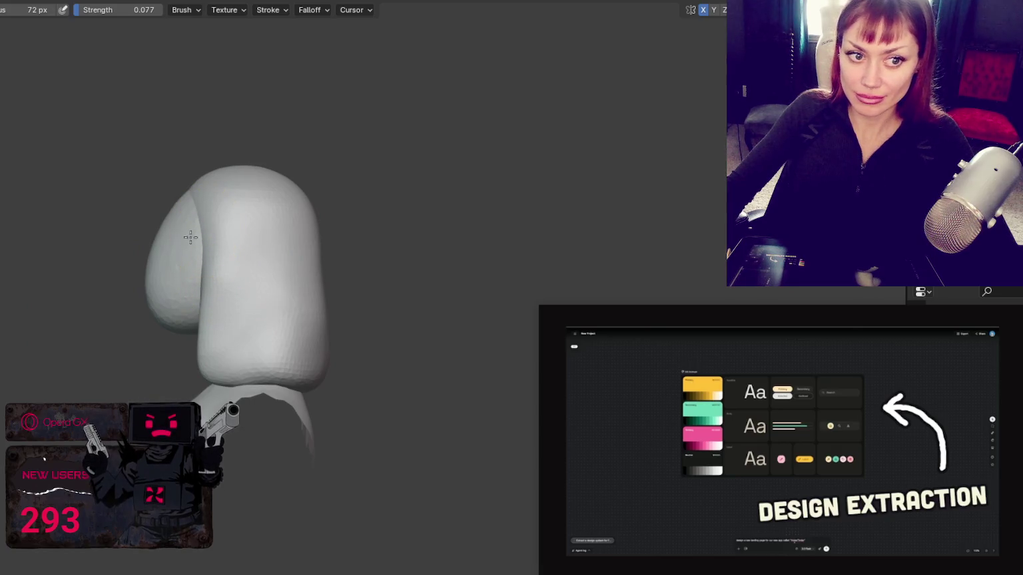
middle_click_drag(140, 245, 278, 261)
key("f")
left_click(193, 297)
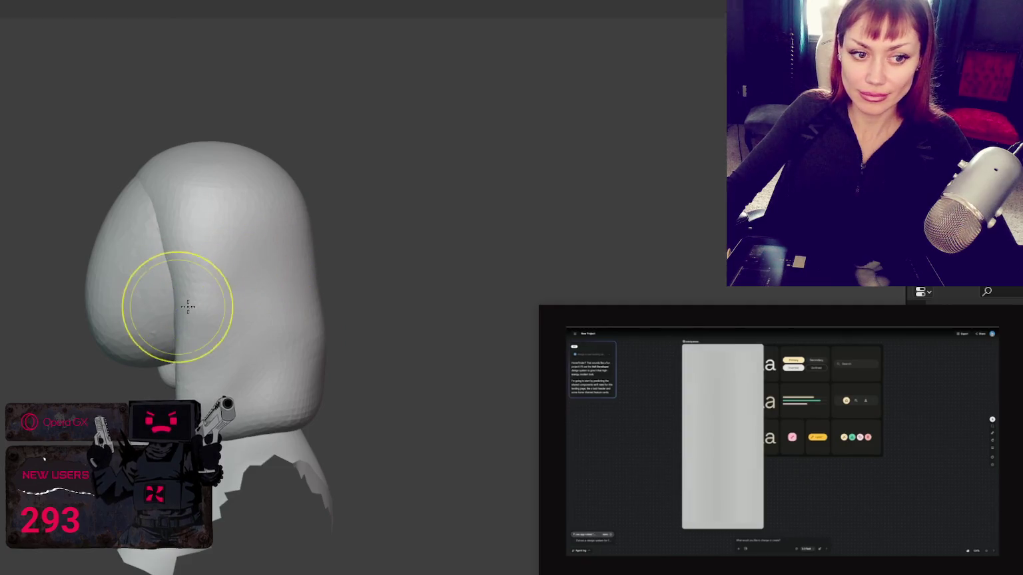
mouse_move(136, 297)
middle_mouse_down()
mouse_move(252, 286)
mouse_move(321, 370)
mouse_move(251, 388)
mouse_move(215, 491)
middle_mouse_up()
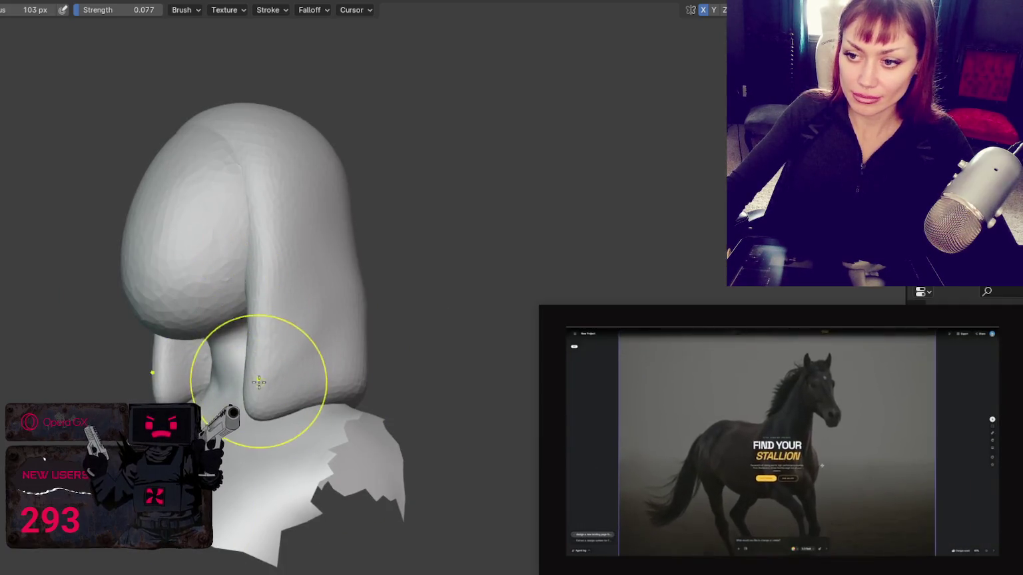
- Pull the hanging side hair mass downward and enlarge the brush to 164 px
left_click_drag(258, 384, 263, 403)
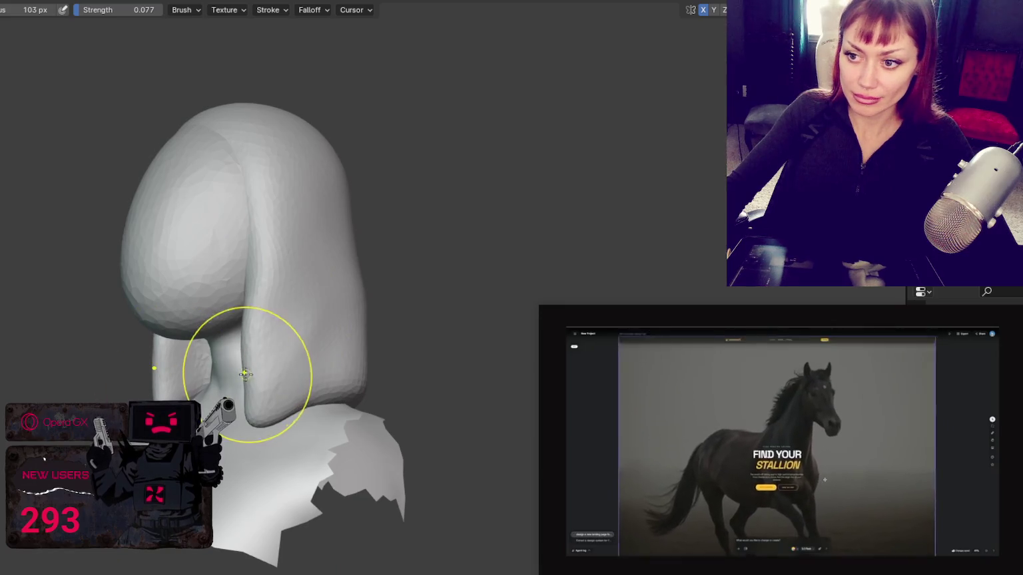
middle_click_drag(265, 416, 365, 343)
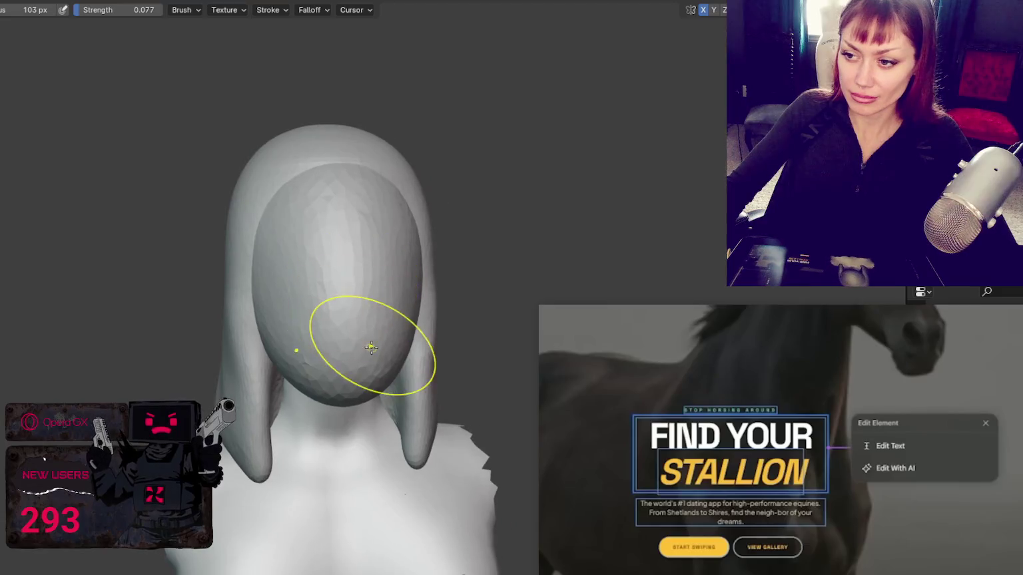
key("f")
left_click(292, 268)
middle_click_drag(317, 266, 276, 374)
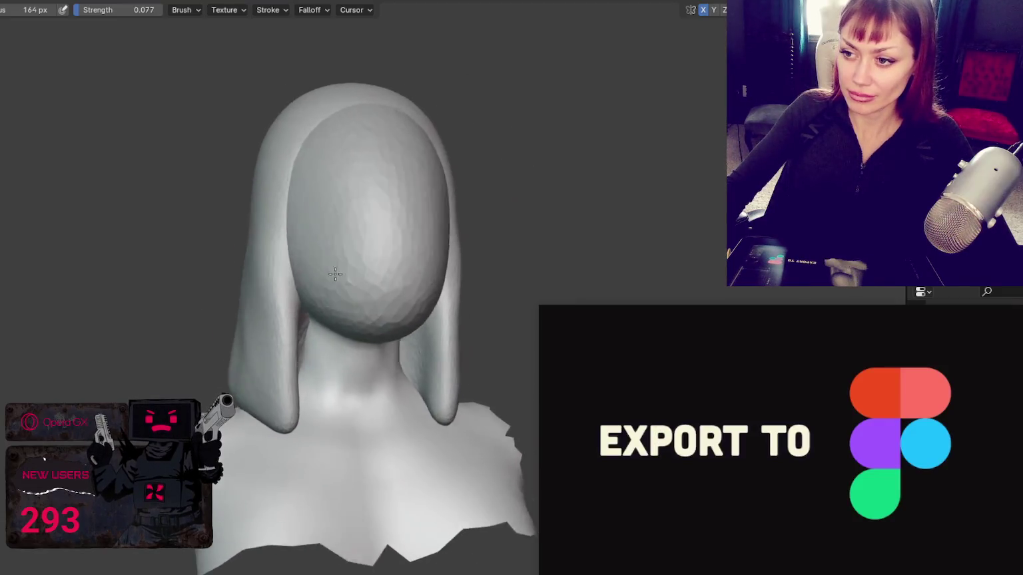
- Switch to an additive brush at 151 px and build a bump of hair on top of the head
key("x")
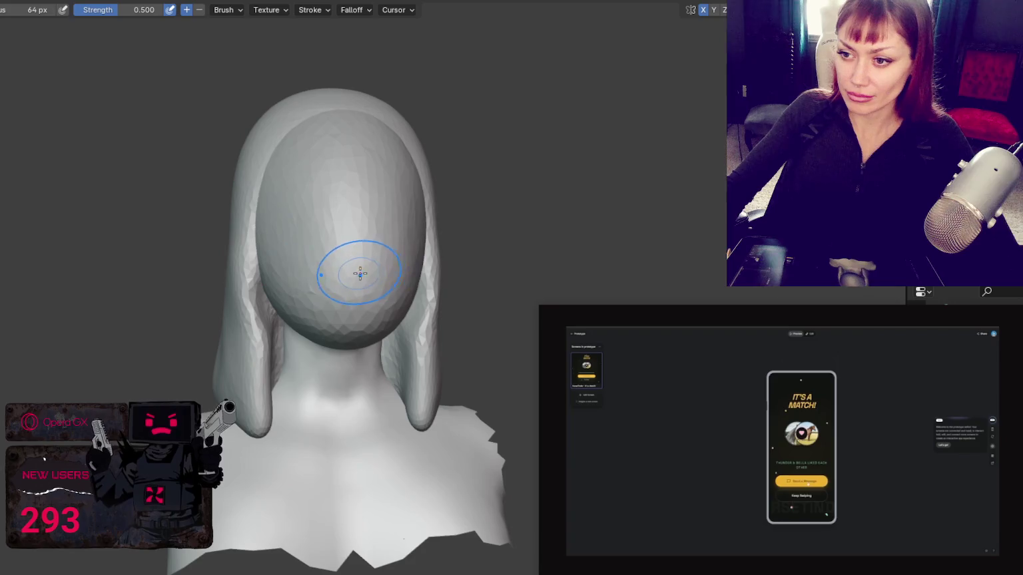
scroll(354, 269, "up", 2)
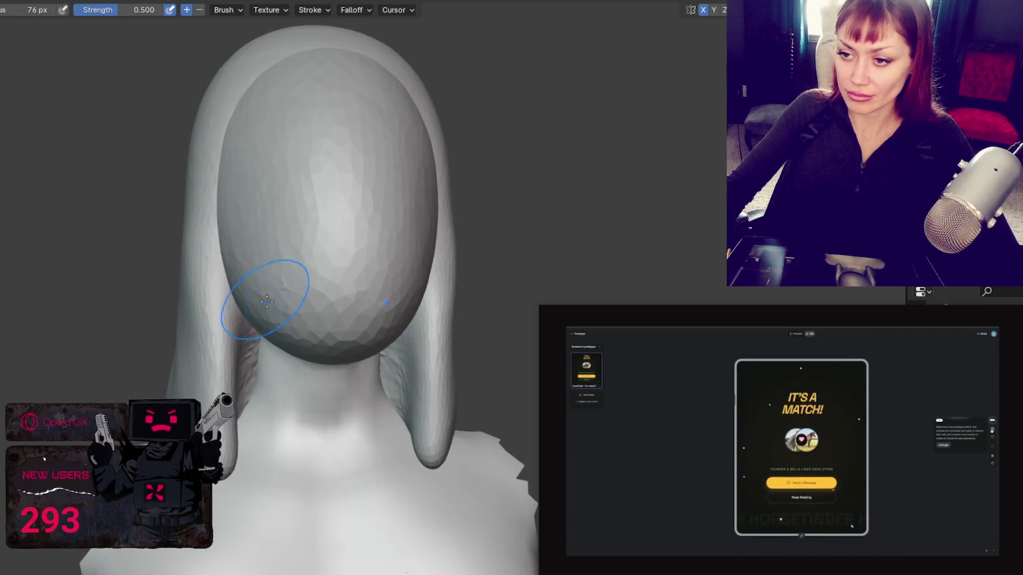
mouse_move(257, 165)
middle_mouse_down()
mouse_move(337, 169)
mouse_move(326, 171)
middle_mouse_up()
key("f")
left_click(271, 197)
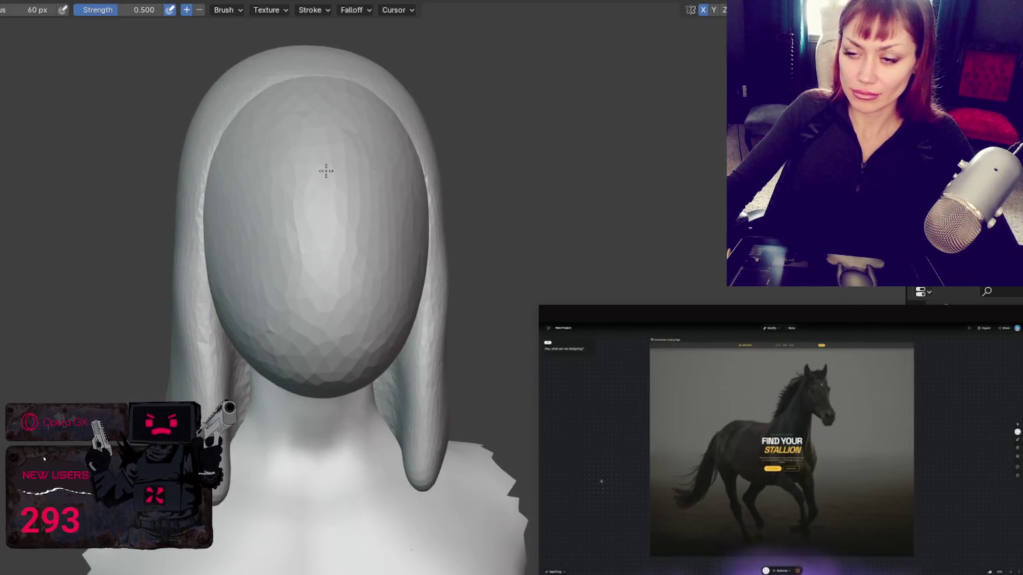
key("f")
left_click(378, 151)
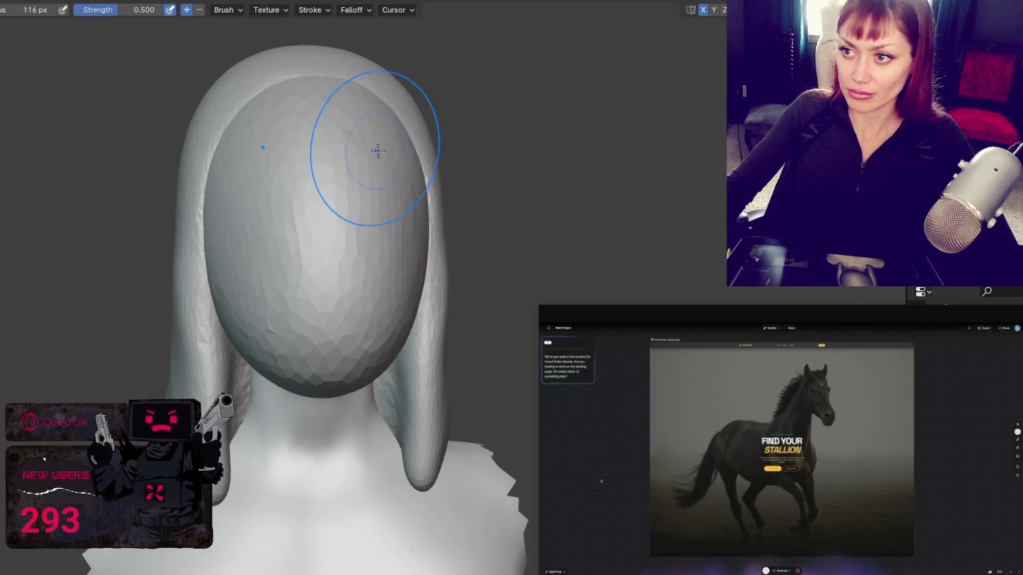
key("f")
left_click(320, 150)
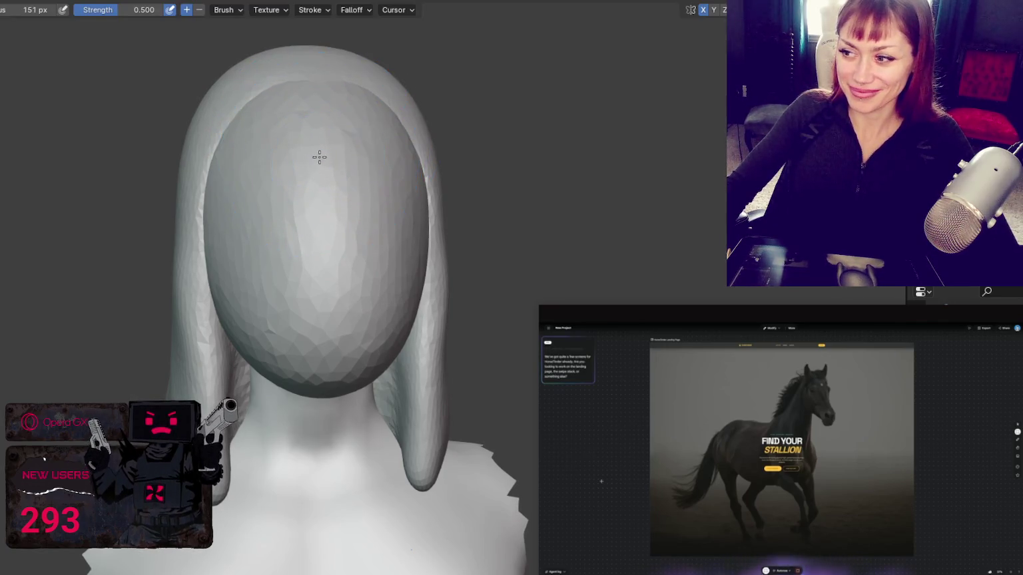
left_click_drag(323, 178, 332, 138)
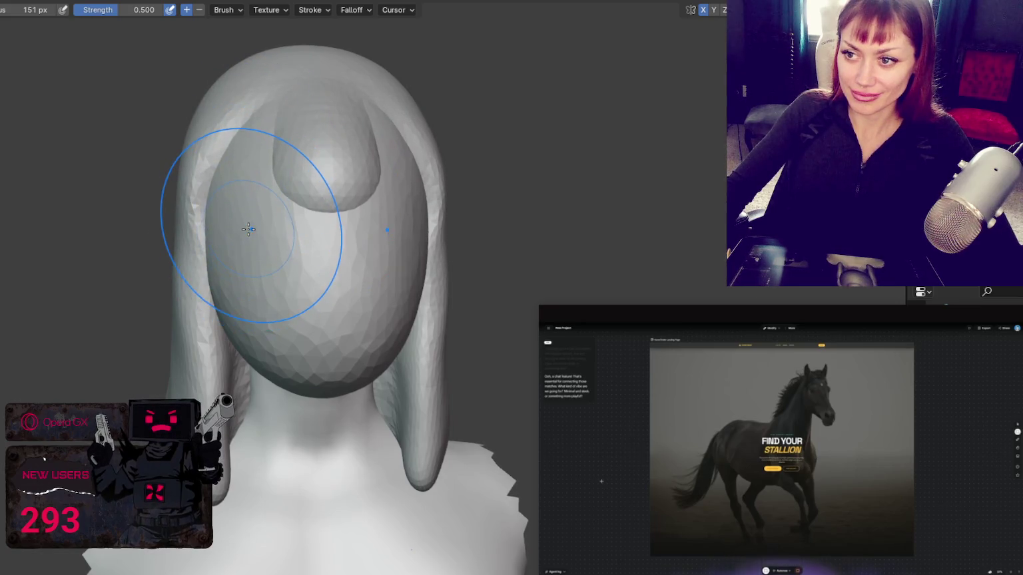
- With a 104 px brush, reshape the hair fold above the forehead and pull it over the brow
middle_click_drag(248, 229, 377, 171)
key("f")
left_click(401, 199)
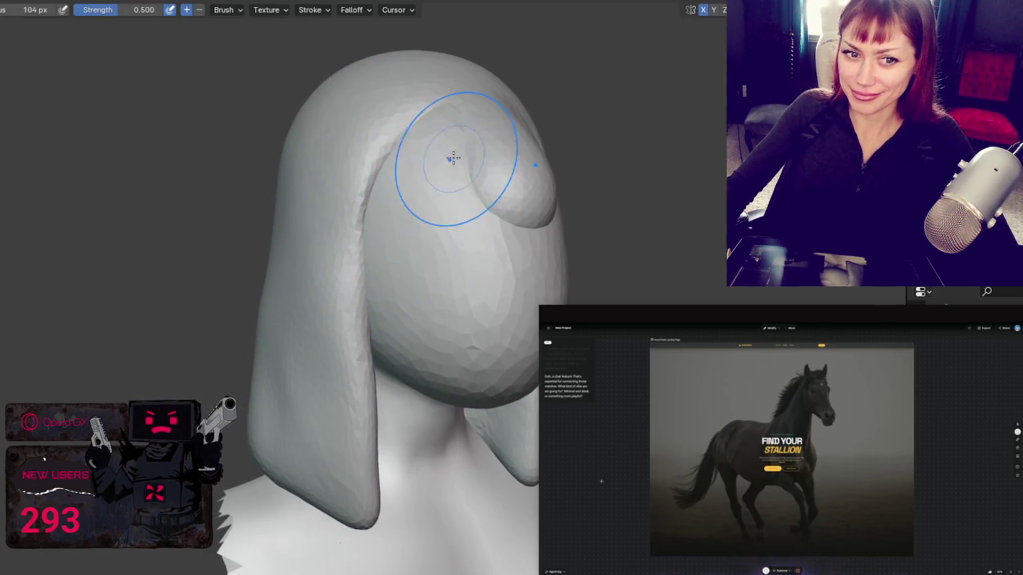
left_click_drag(446, 171, 417, 224)
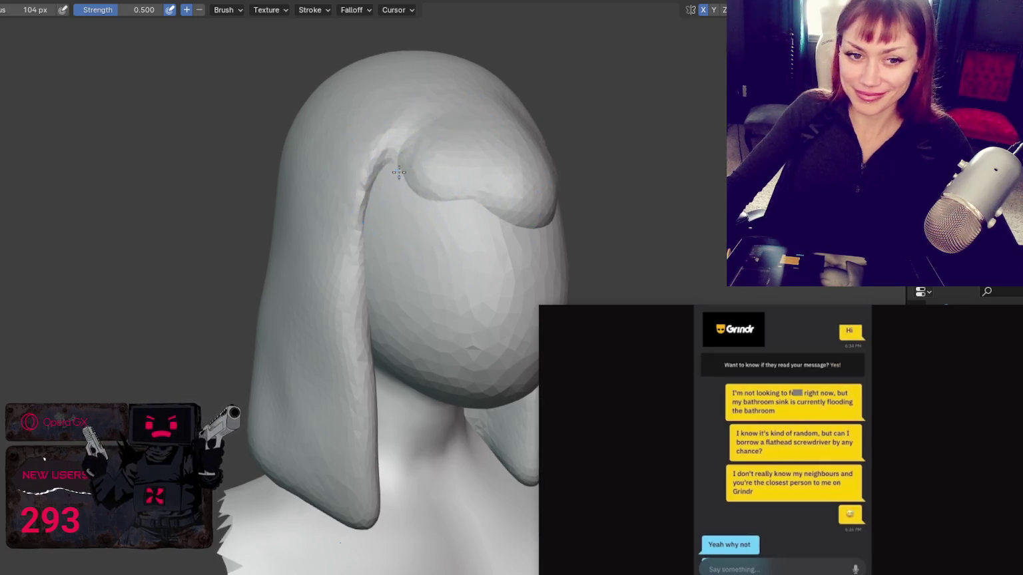
left_click_drag(396, 164, 397, 214)
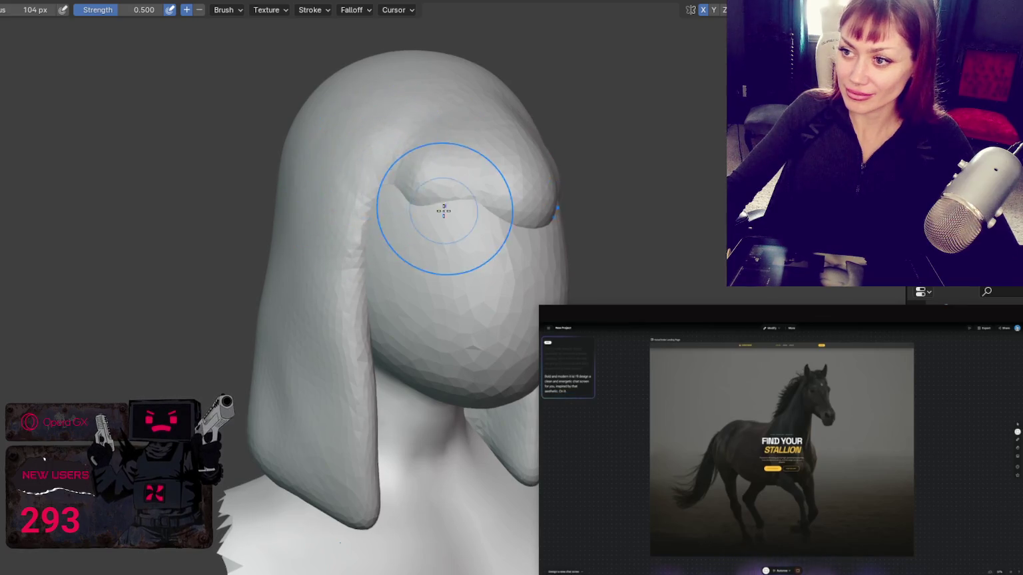
- Pull the bangs lower across the forehead and extend them down the left side of the face
middle_click_drag(443, 211, 231, 247)
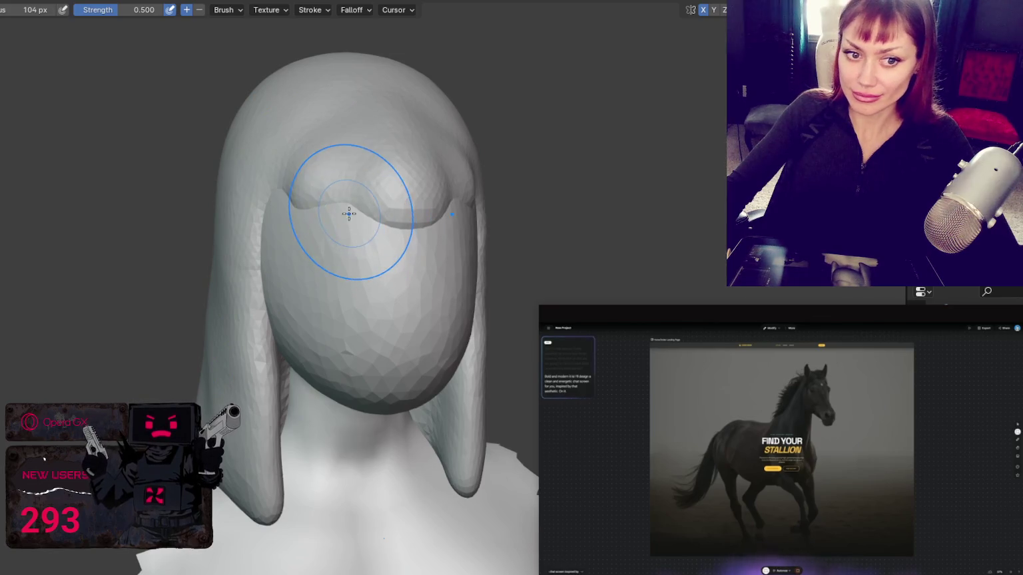
left_click_drag(353, 217, 365, 245)
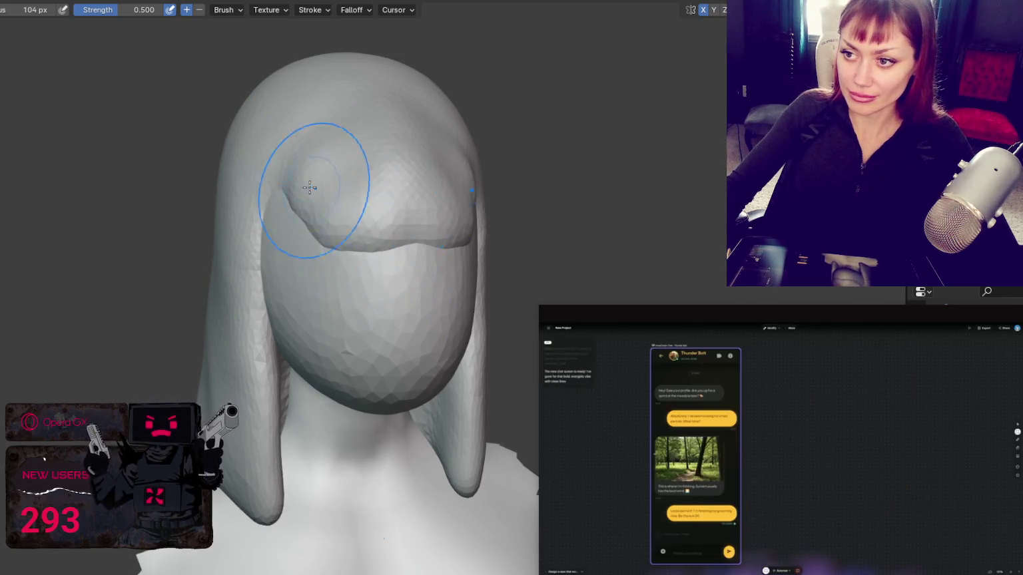
left_click_drag(310, 187, 267, 267)
mouse_move(273, 220)
left_mouse_down()
mouse_move(308, 235)
mouse_move(256, 302)
left_mouse_up()
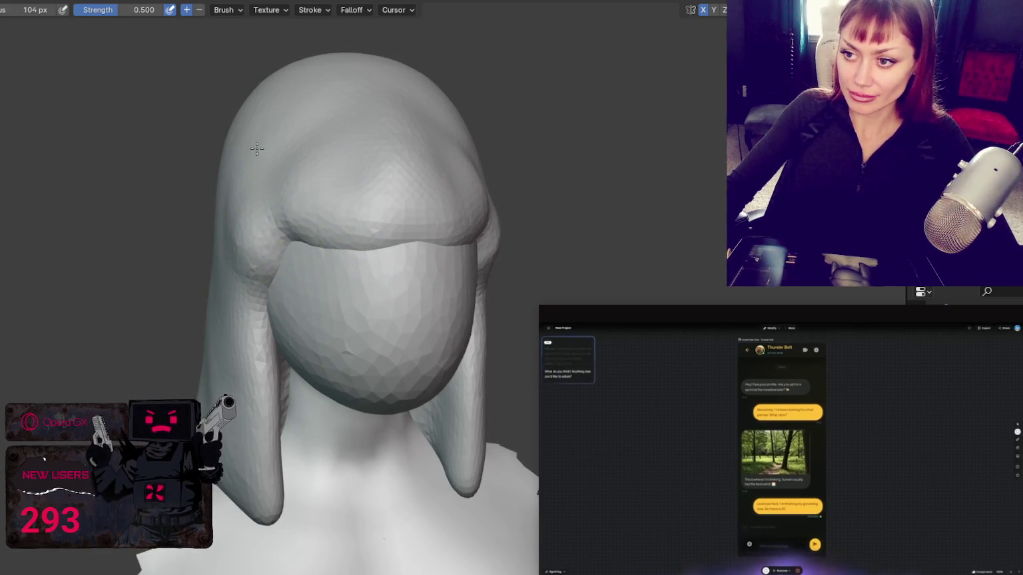
mouse_move(296, 141)
left_mouse_down()
mouse_move(413, 205)
mouse_move(418, 270)
left_mouse_up()
mouse_move(417, 270)
middle_mouse_down()
mouse_move(490, 300)
mouse_move(377, 226)
middle_mouse_up()
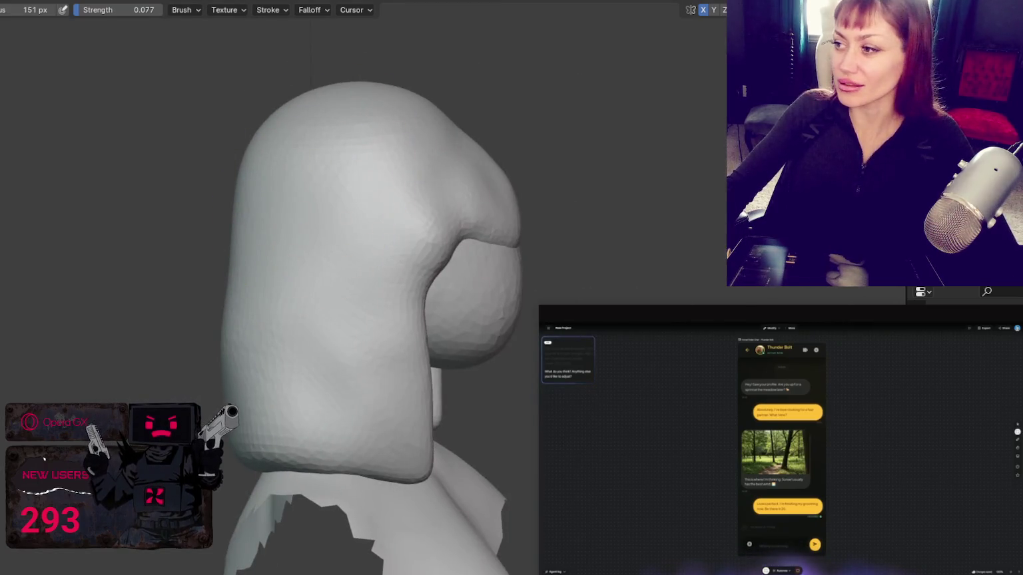
scroll(685, 182, "down", 4)
- Make the head the active sculpt object with Alt+Q, toggle modes, and view it as wireframe
middle_click_drag(684, 182, 484, 155)
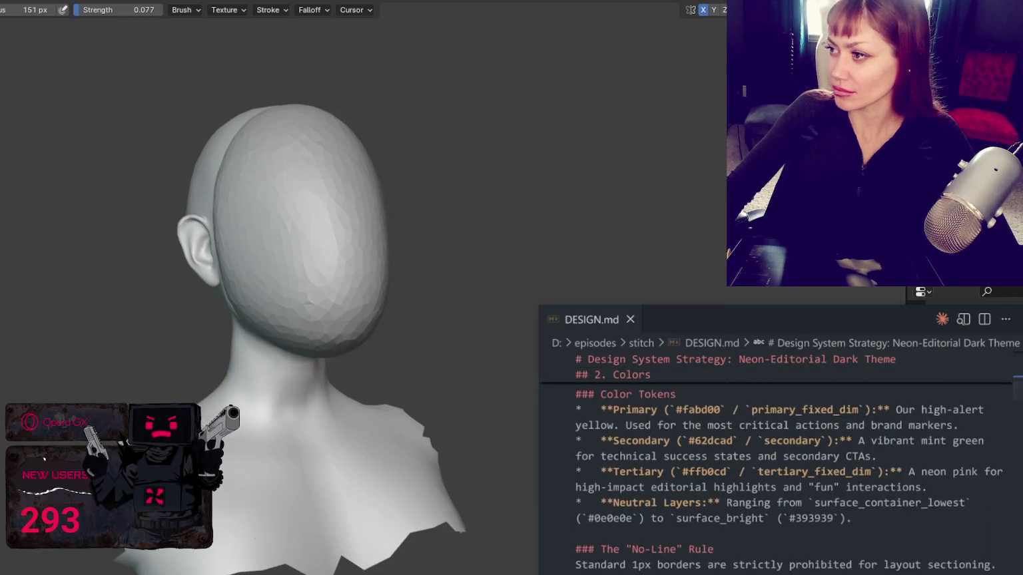
key("alt+q")
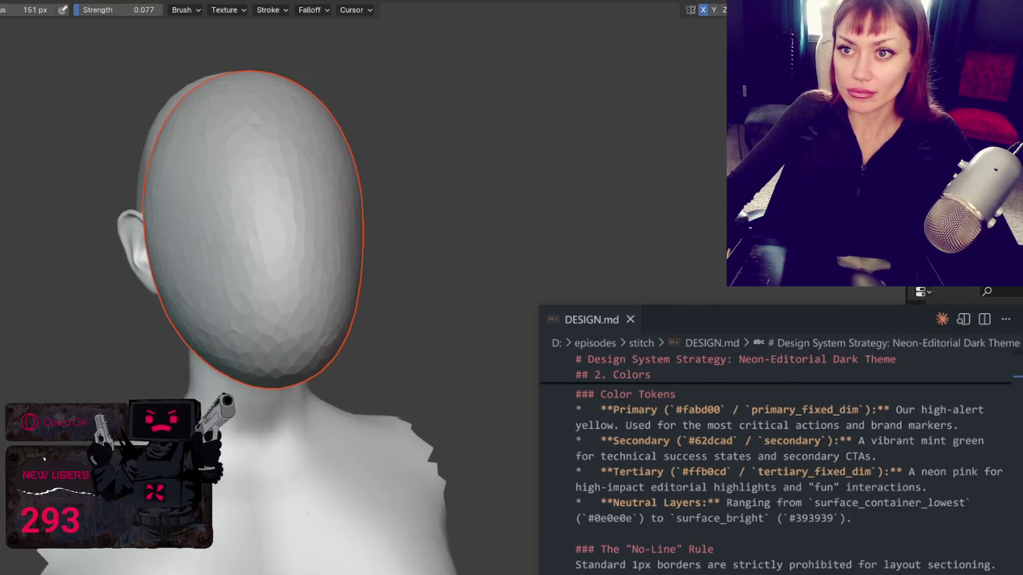
key("ctrl+Tab")
scroll(445, 78, "down", 3)
key("ctrl+Tab")
scroll(251, 107, "up", 3)
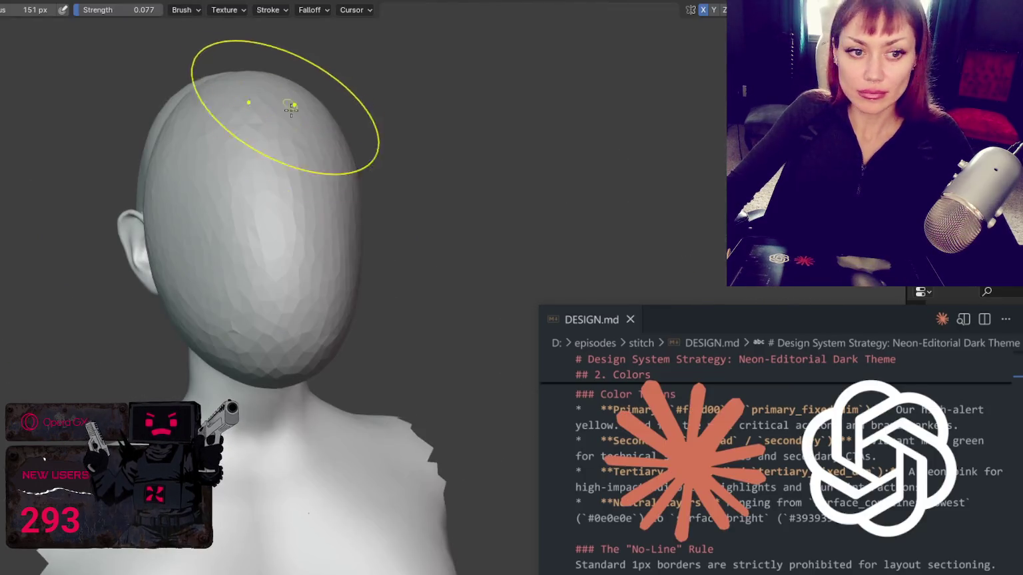
middle_click_drag(321, 263, 248, 261)
key("shift+z")
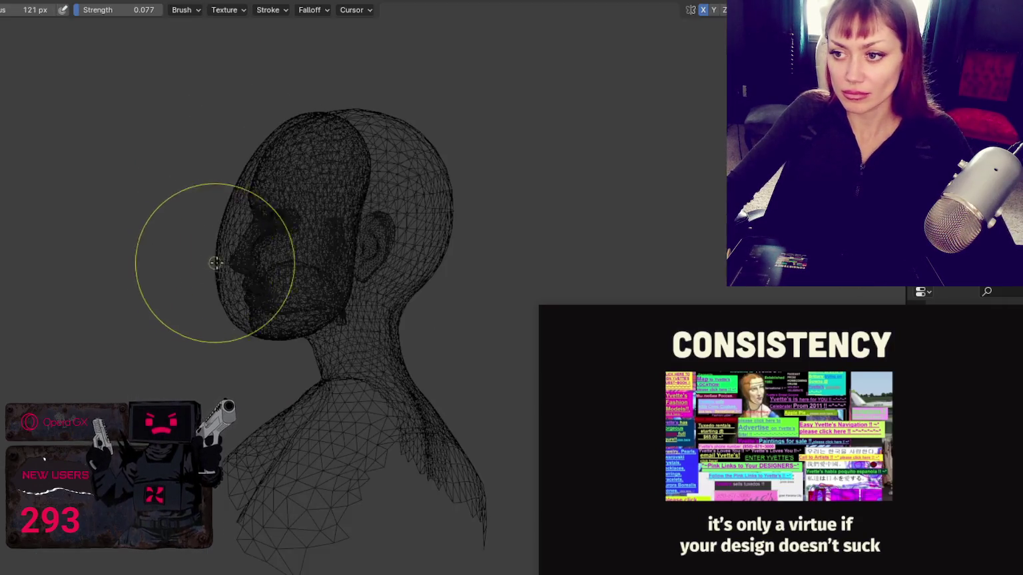
- Resize the brush from 268 px through 174 and 152 px down to 137 px
key("f")
left_click(291, 324)
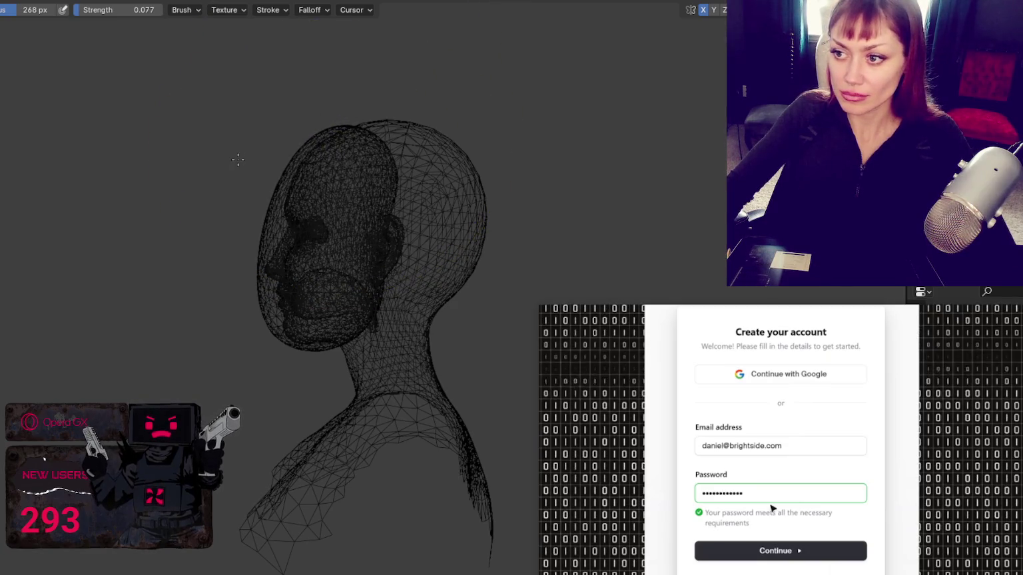
key("f")
left_click(313, 176)
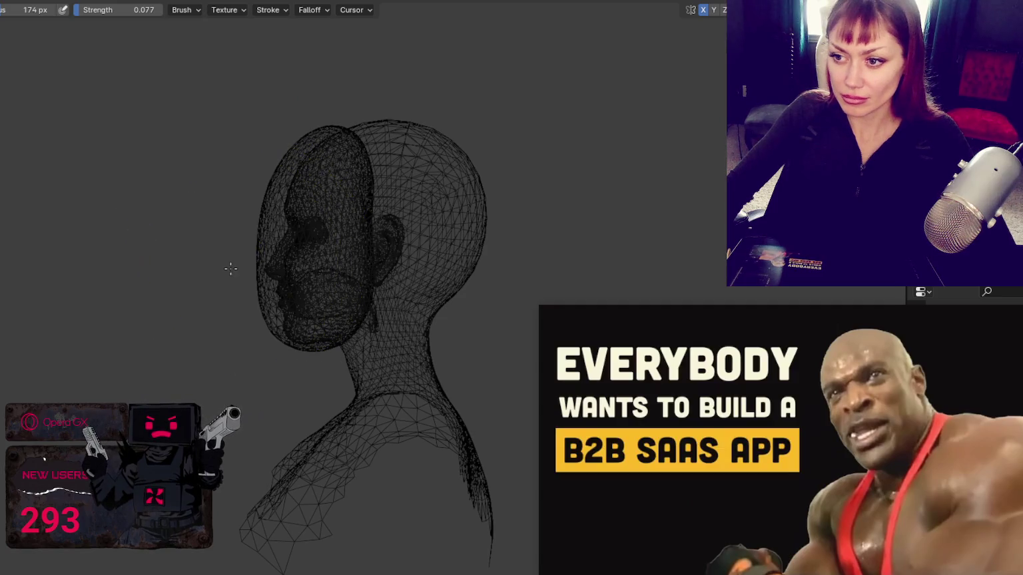
key("f")
left_click(268, 323)
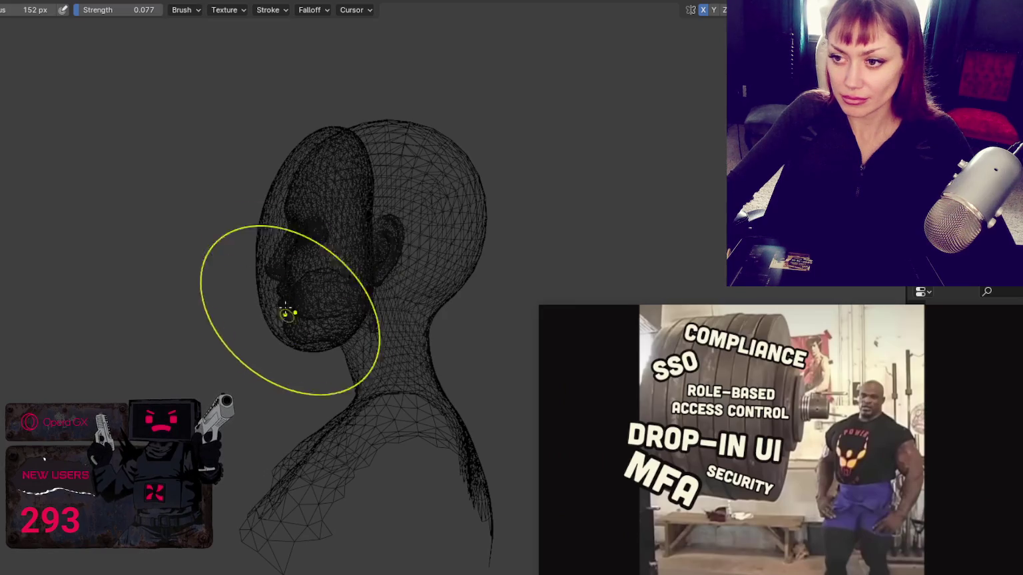
key("f")
left_click(274, 337)
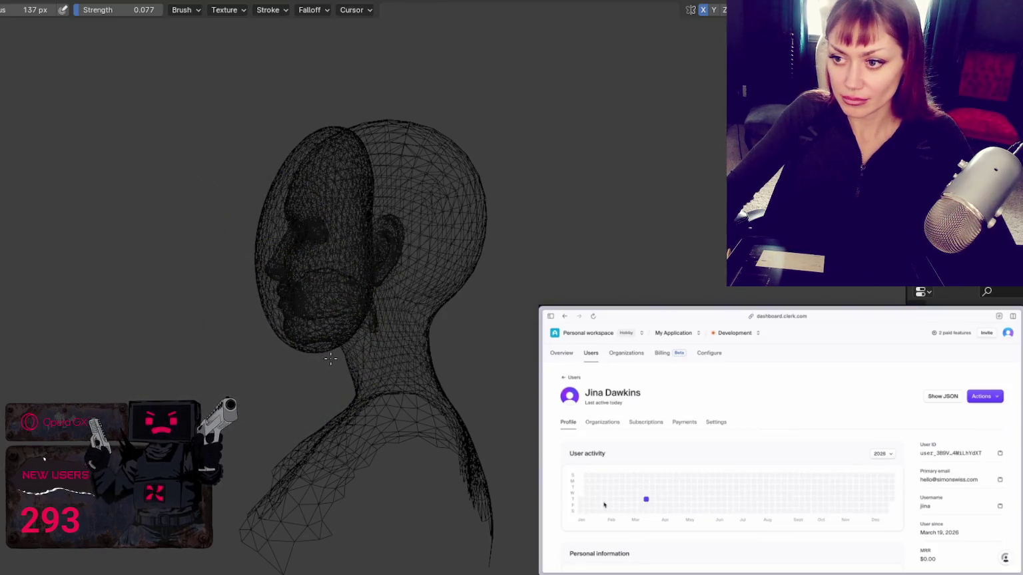
- Orbit the head toward a front view and resize the brush to 186, then 140 px
middle_click_drag(333, 359, 152, 299)
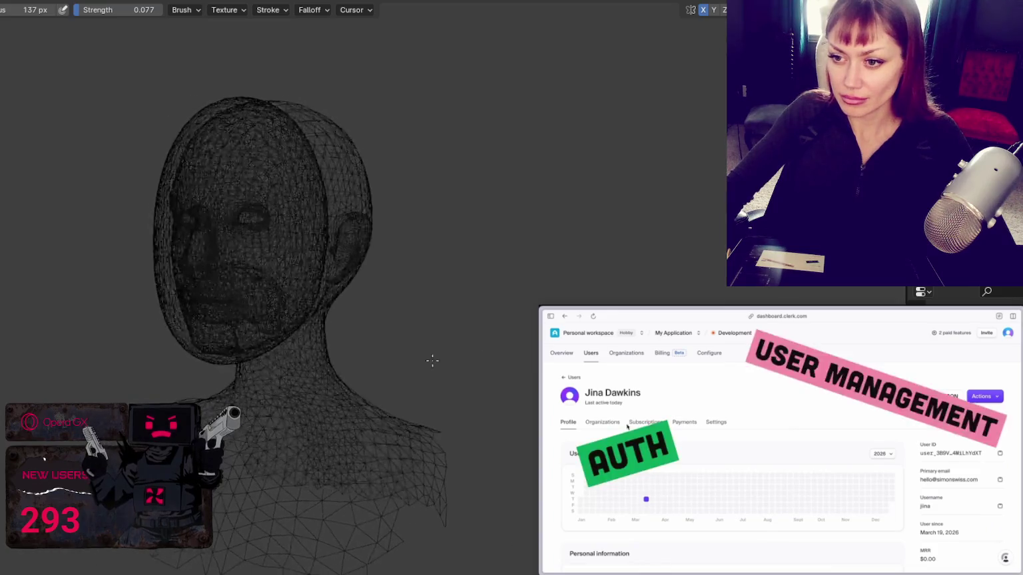
key("f")
left_click(193, 287)
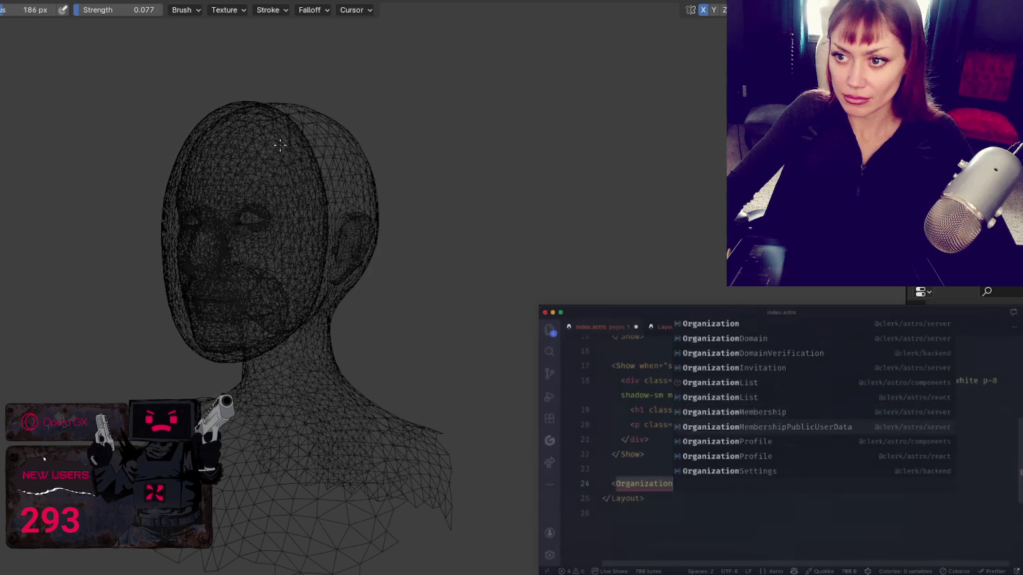
key("f")
left_click(140, 297)
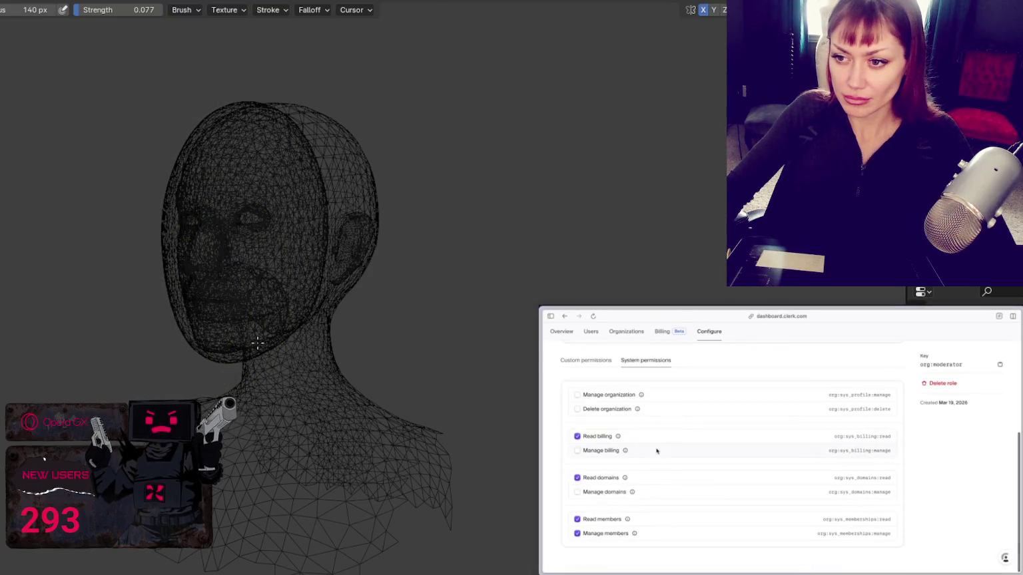
- Shrink the brush to 93 px, level the front wireframe view, and close the floating video
middle_click_drag(251, 338, 217, 340)
mouse_move(197, 224)
middle_mouse_down()
mouse_move(259, 211)
mouse_move(222, 211)
middle_mouse_up()
key("f")
left_click(200, 342)
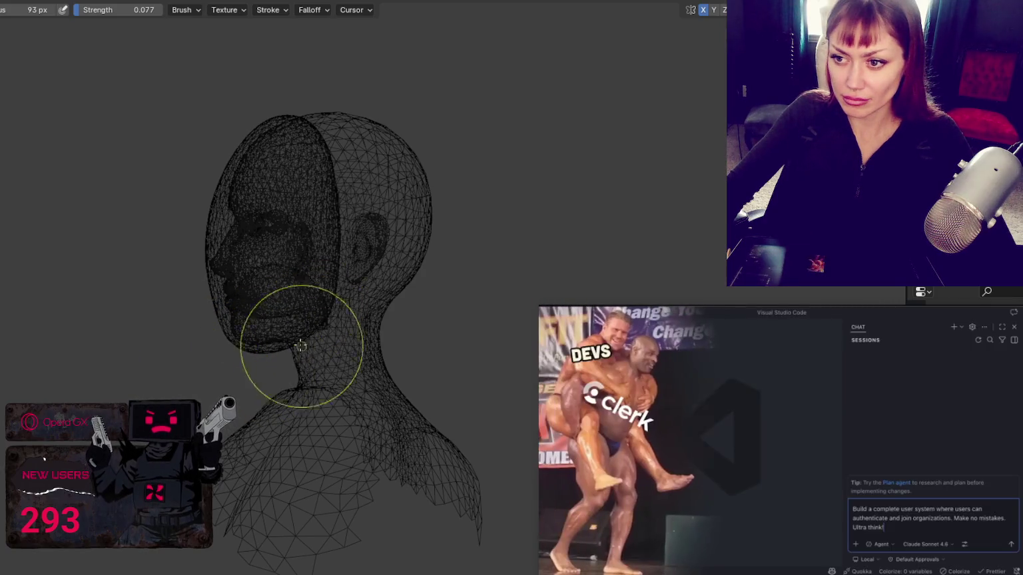
middle_click_drag(301, 345, 206, 313)
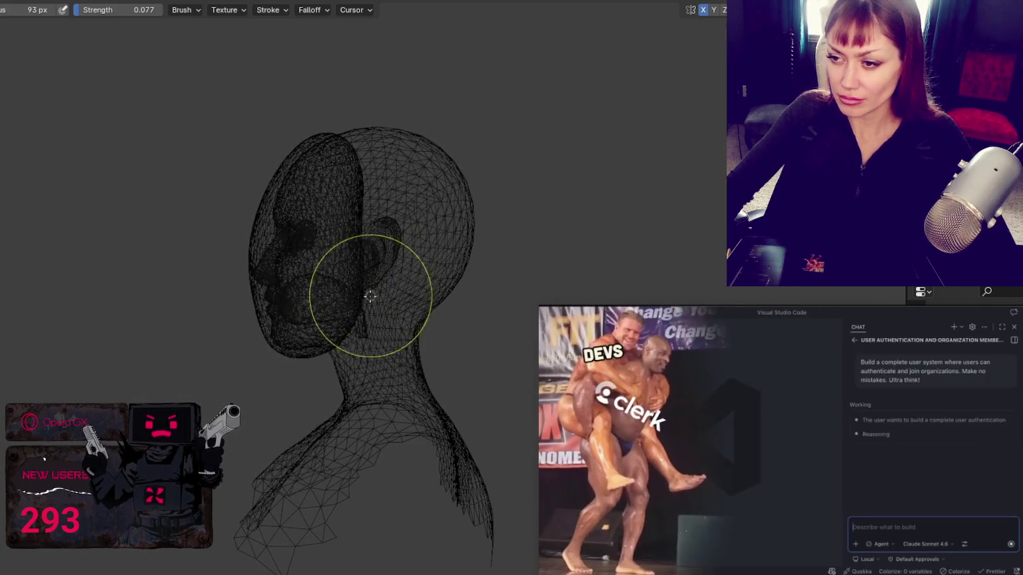
mouse_move(308, 308)
middle_mouse_down()
mouse_move(399, 297)
mouse_move(455, 309)
mouse_move(194, 303)
mouse_move(189, 322)
mouse_move(173, 308)
mouse_move(246, 320)
middle_mouse_up()
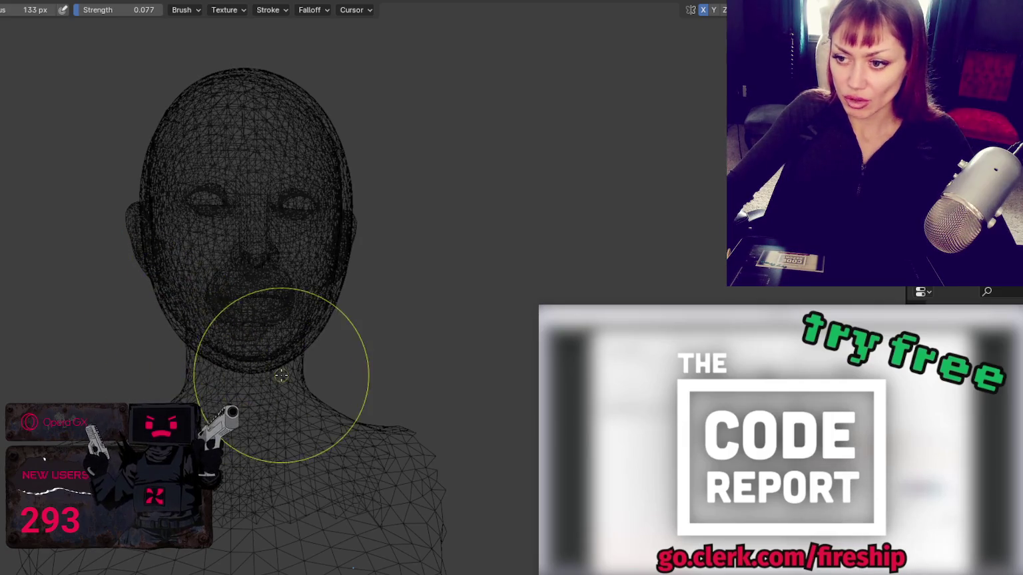
mouse_move(780, 439)
left_click(1013, 317)
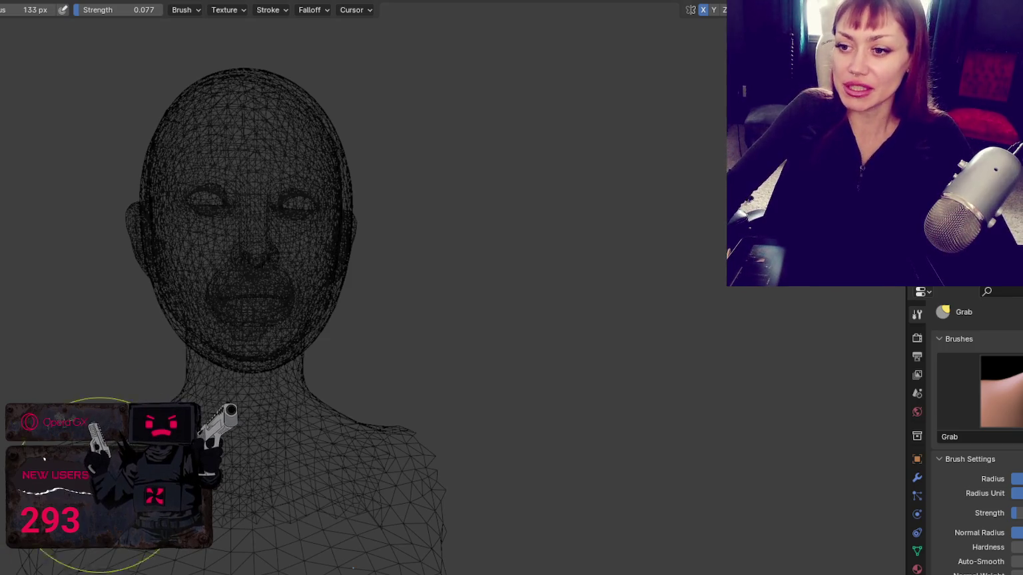
- Nudge the shell's jaw and cheek, then switch the viewport to solid shading
middle_click_drag(100, 486, 376, 316)
left_click_drag(377, 316, 487, 307)
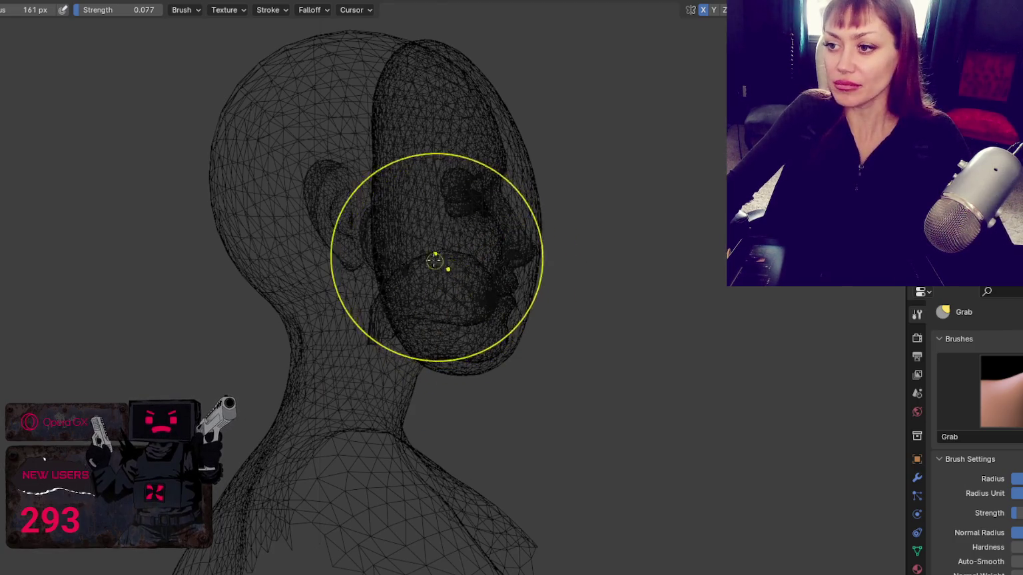
key("z")
left_click(478, 260)
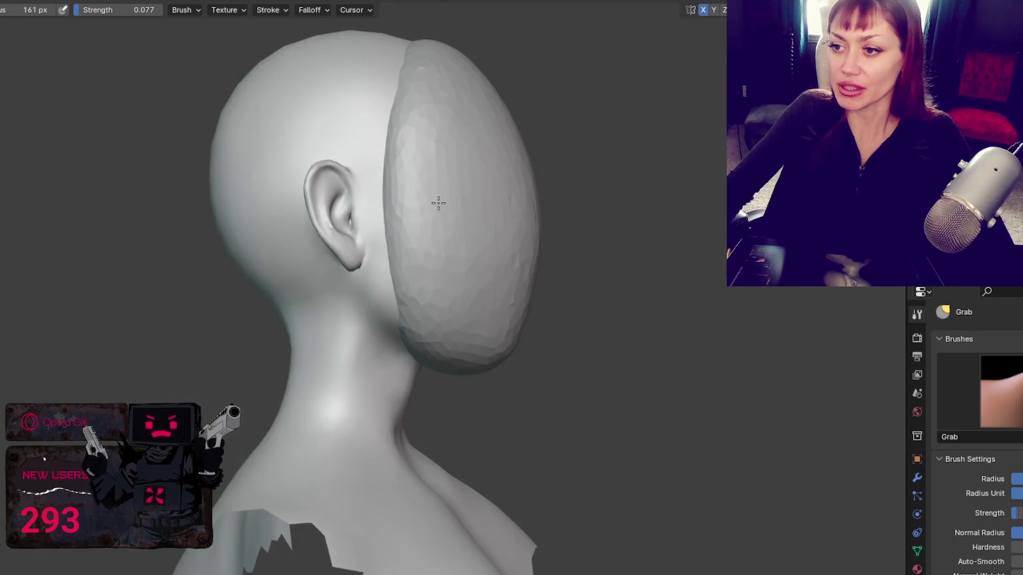
- Enlarge the brush to 193 px, pick the Draw brush, and smooth the lower face shell
middle_click_drag(486, 310, 270, 293)
key("f")
left_click(269, 291)
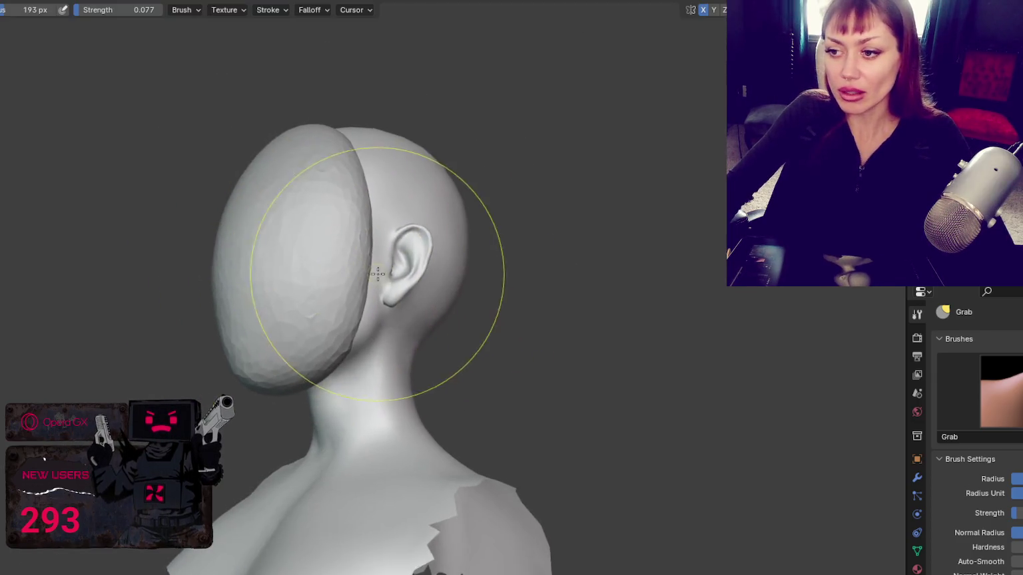
scroll(343, 307, "up", 3)
key("x")
left_click(280, 10)
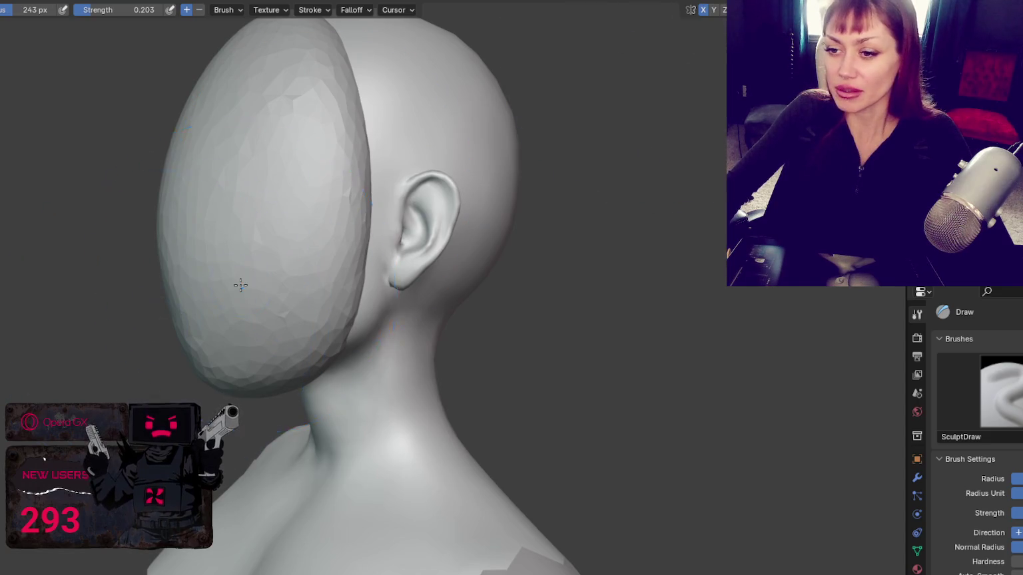
left_click_drag(241, 285, 289, 65, "shift")
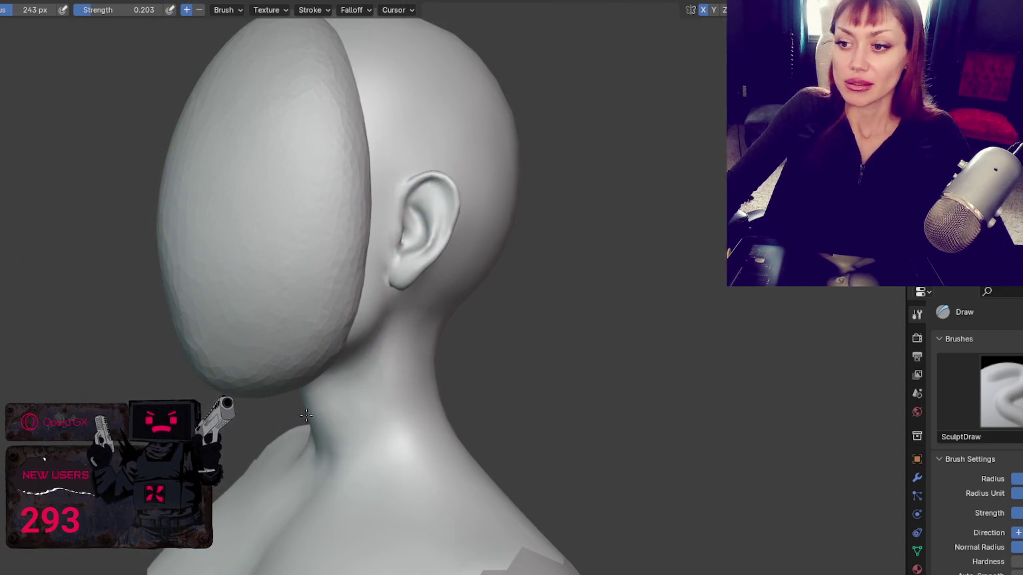
- Zoom out and orbit to a side view centred on the ear
middle_click_drag(279, 374, 468, 354)
scroll(410, 377, "down", 2)
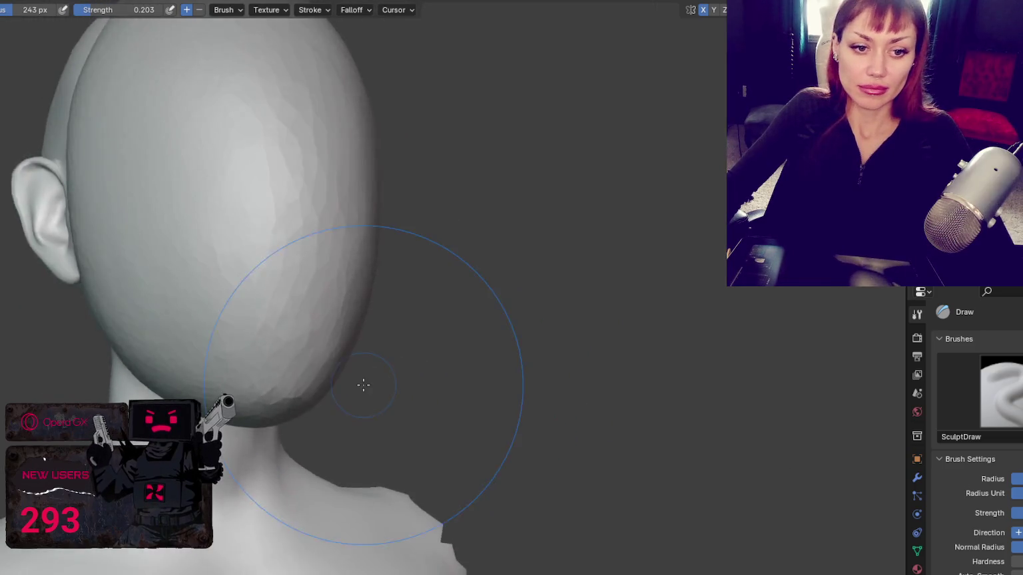
scroll(361, 383, "down", 1)
middle_click_drag(268, 463, 502, 388)
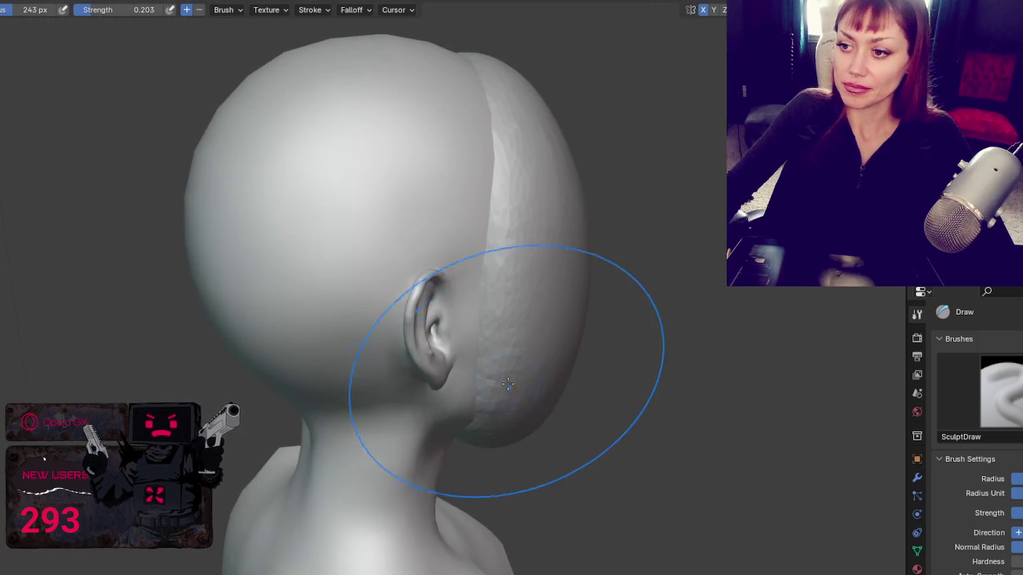
mouse_move(447, 160)
middle_mouse_down()
mouse_move(426, 446)
mouse_move(433, 365)
middle_mouse_up()
- With the Grab brush at 74 px, pull matching dents into both sides of the shell
key("g")
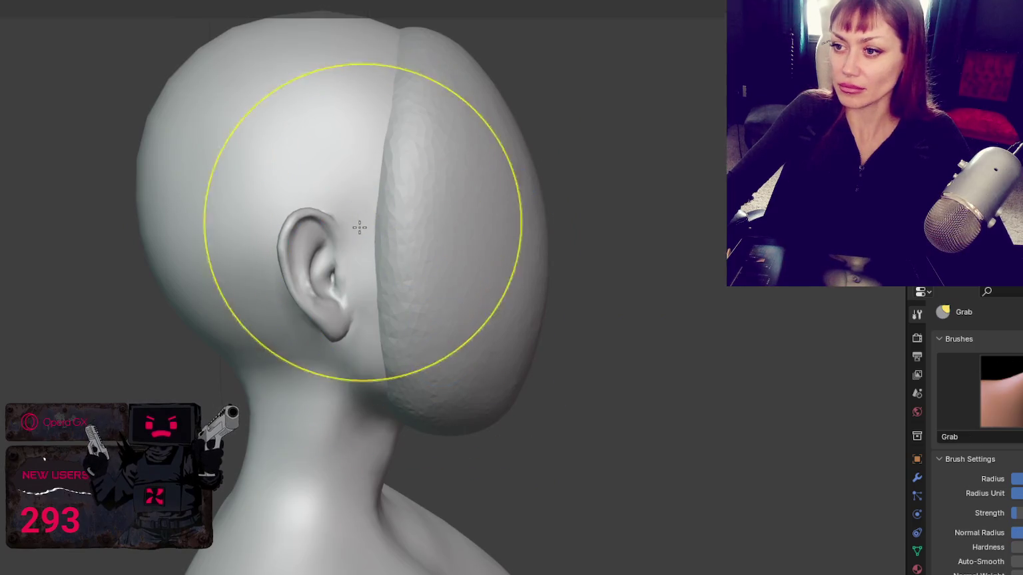
mouse_move(369, 219)
middle_mouse_down()
mouse_move(475, 235)
mouse_move(448, 187)
middle_mouse_up()
scroll(452, 222, "down", 2)
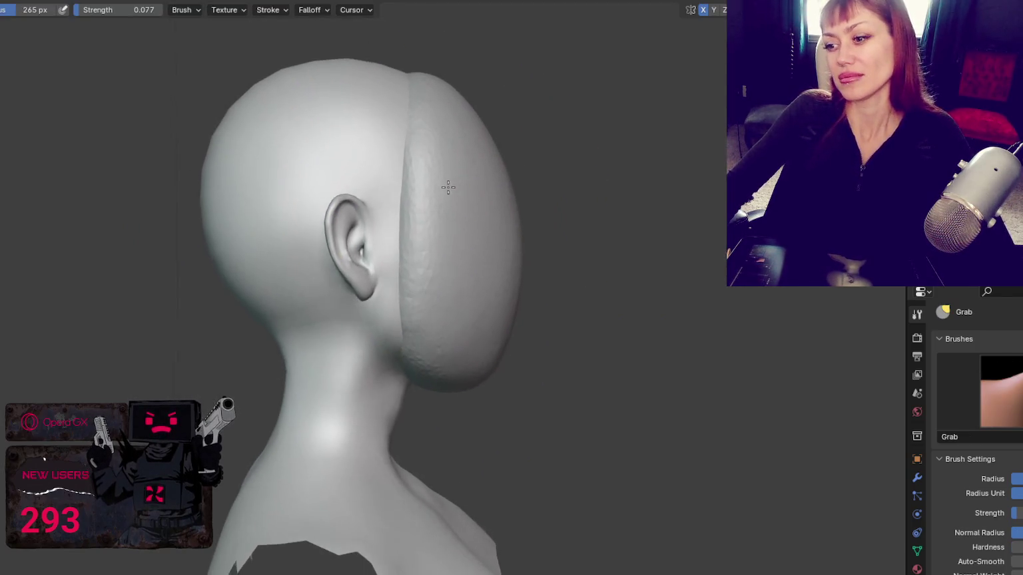
middle_click_drag(480, 350, 263, 303)
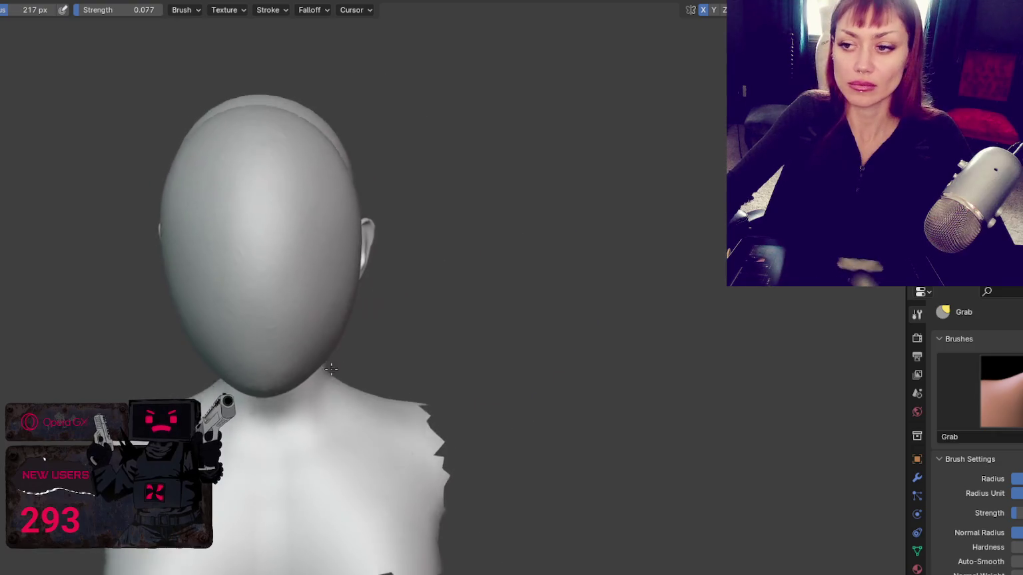
left_click(263, 303)
mouse_move(350, 283)
left_mouse_down()
mouse_move(320, 285)
mouse_move(343, 276)
left_mouse_up()
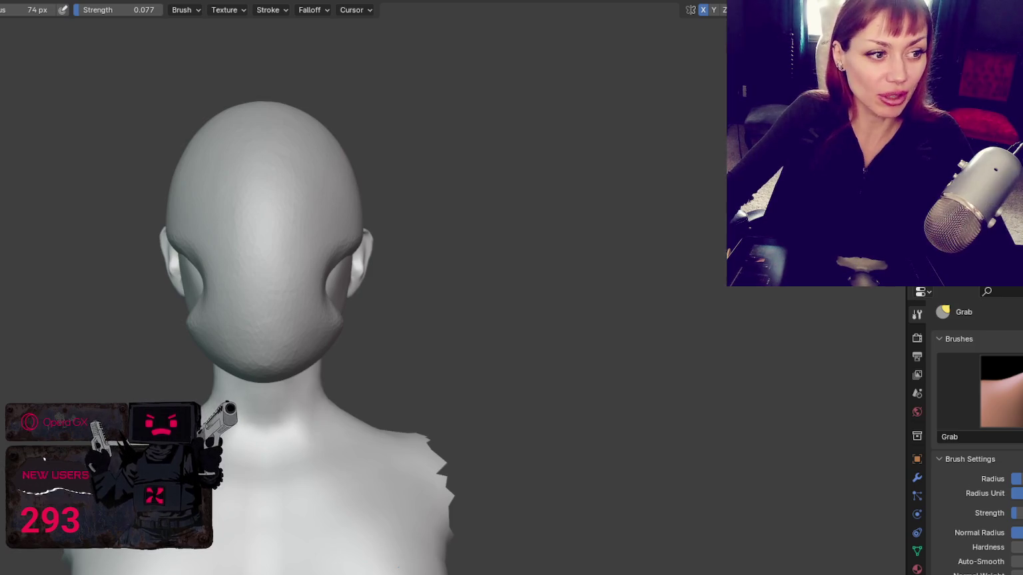
- Enlarge the brush to 84 px and deepen the hollow on the left cheek
key("f")
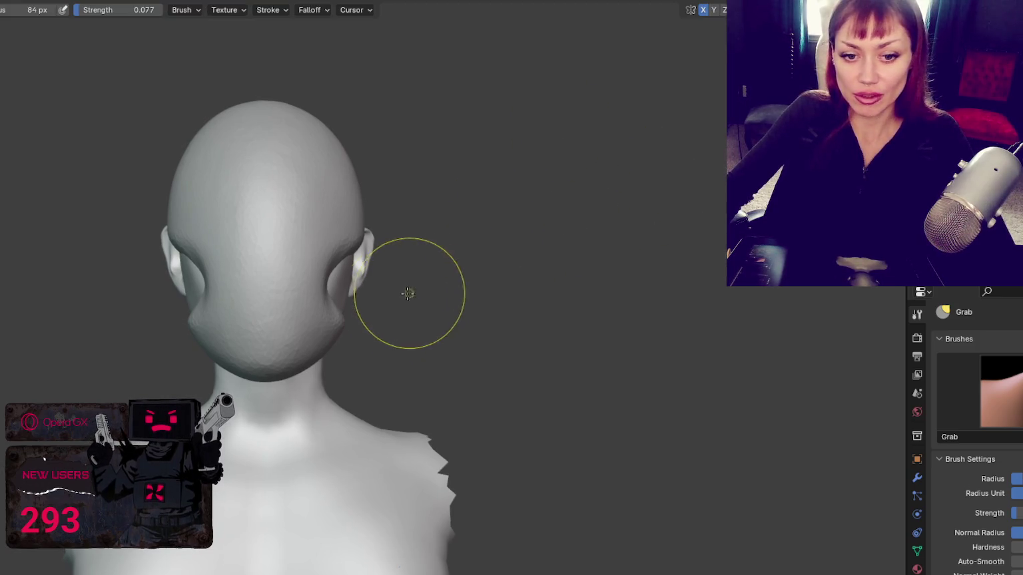
left_click_drag(203, 301, 223, 302)
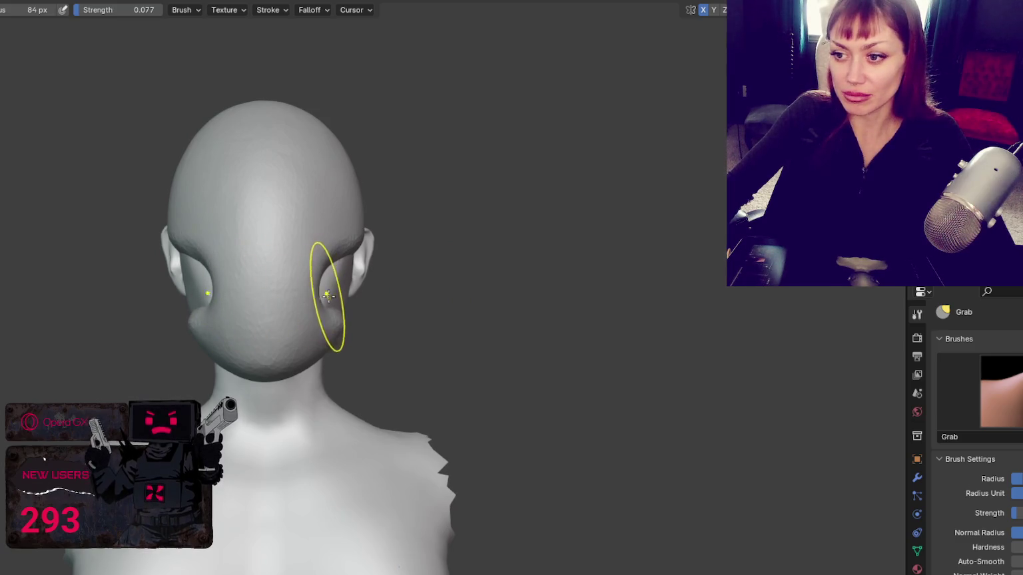
middle_click_drag(305, 298, 342, 323)
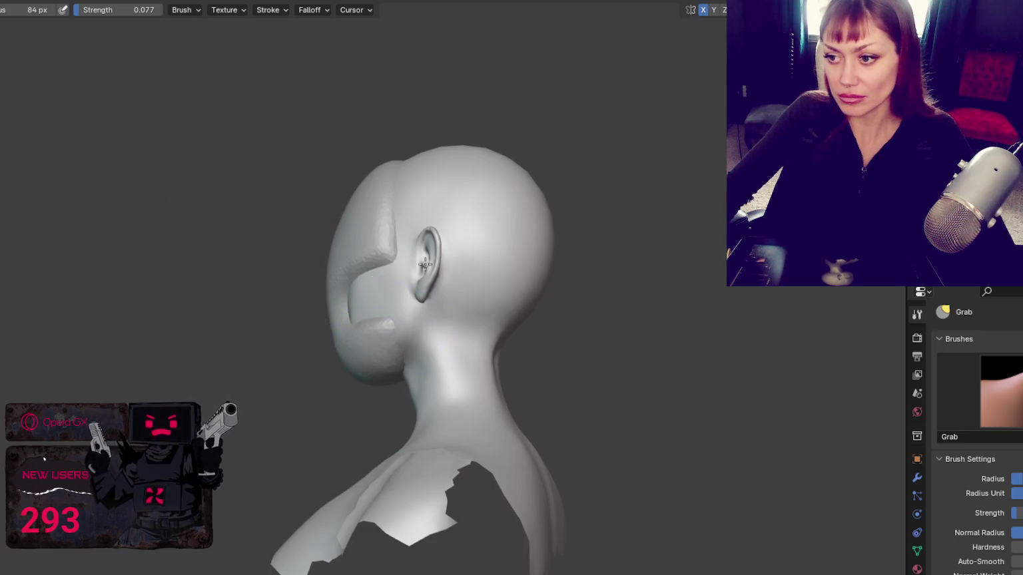
key("x")
scroll(384, 343, "up", 1)
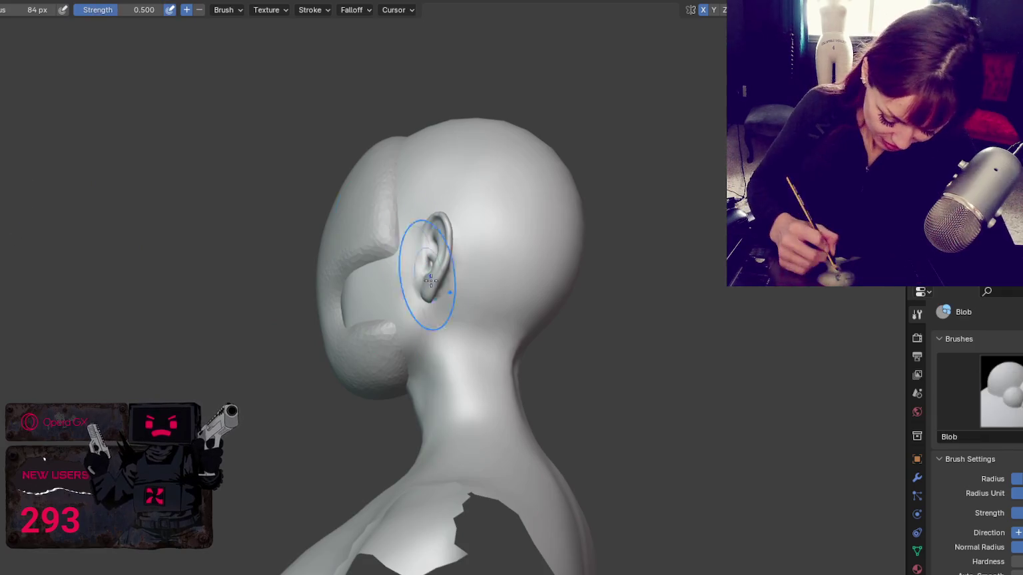
- Raise a cheek bulge and shape it into a curved lobe with the Blob brush
middle_click_drag(426, 280, 521, 327)
left_click(390, 308)
middle_click_drag(390, 309, 343, 309)
left_click_drag(342, 308, 373, 337)
middle_click_drag(407, 280, 373, 306)
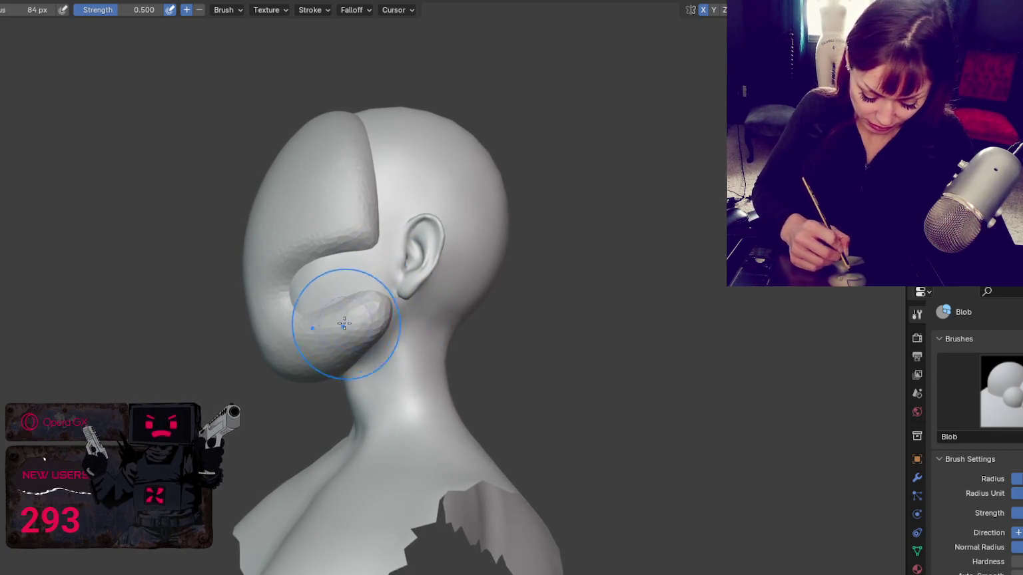
mouse_move(342, 297)
middle_mouse_down()
mouse_move(279, 311)
mouse_move(480, 285)
mouse_move(353, 296)
middle_mouse_up()
- Set the brush to 98 px, then switch via a smaller Grab brush to the 40 px Crease brush
key("f")
left_click(313, 300)
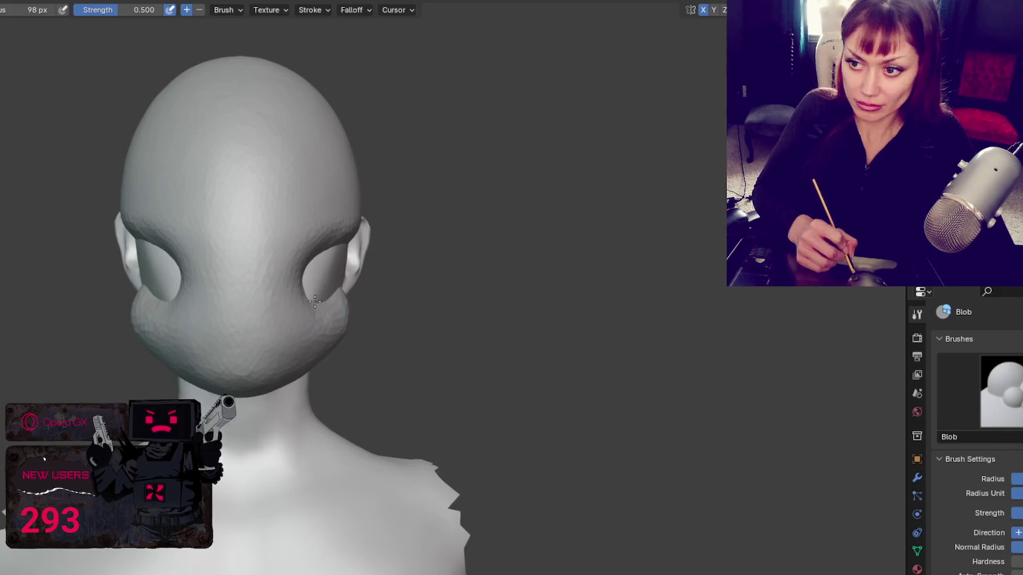
key("g")
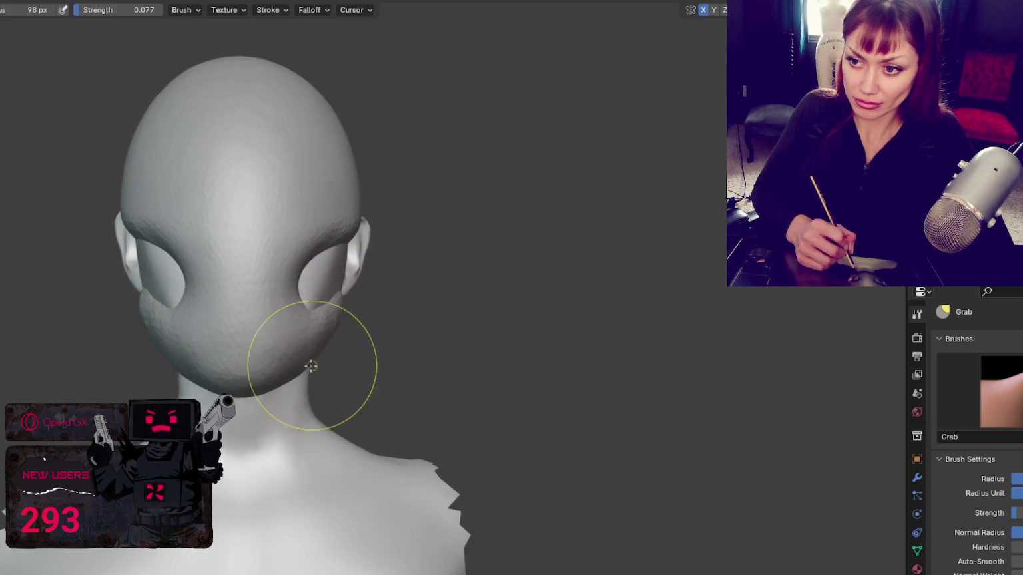
key("f")
left_click(202, 335)
key("shift+c")
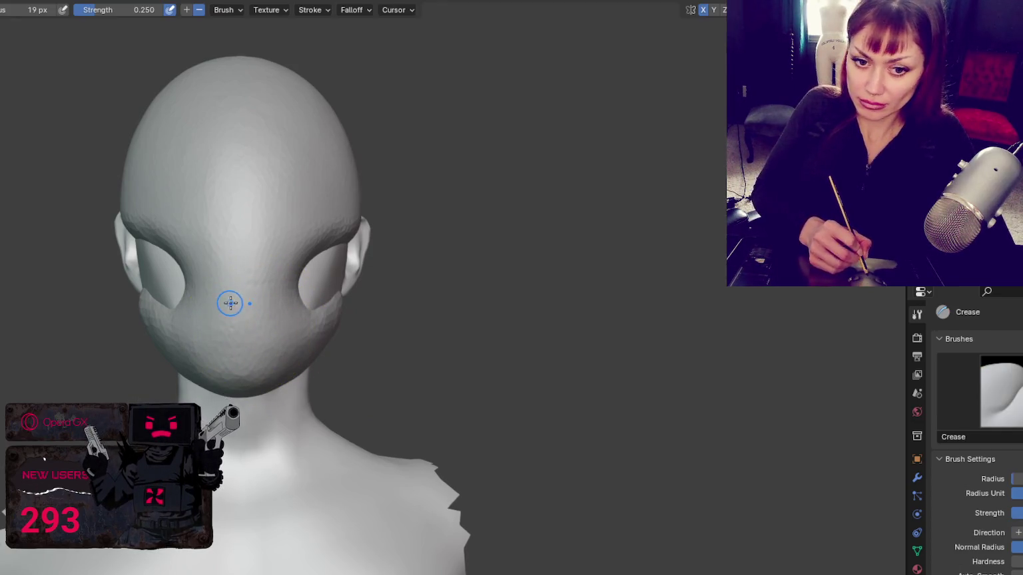
key("shift+z")
- Preview the head in Wireframe, return to Solid shading, and select the Draw brush
key("f")
left_click(241, 266)
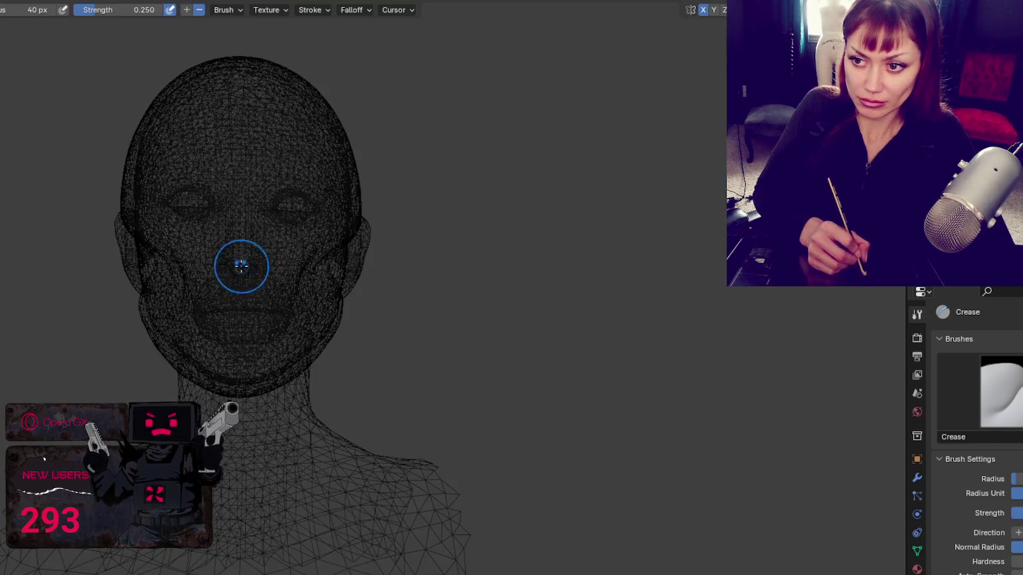
key("z")
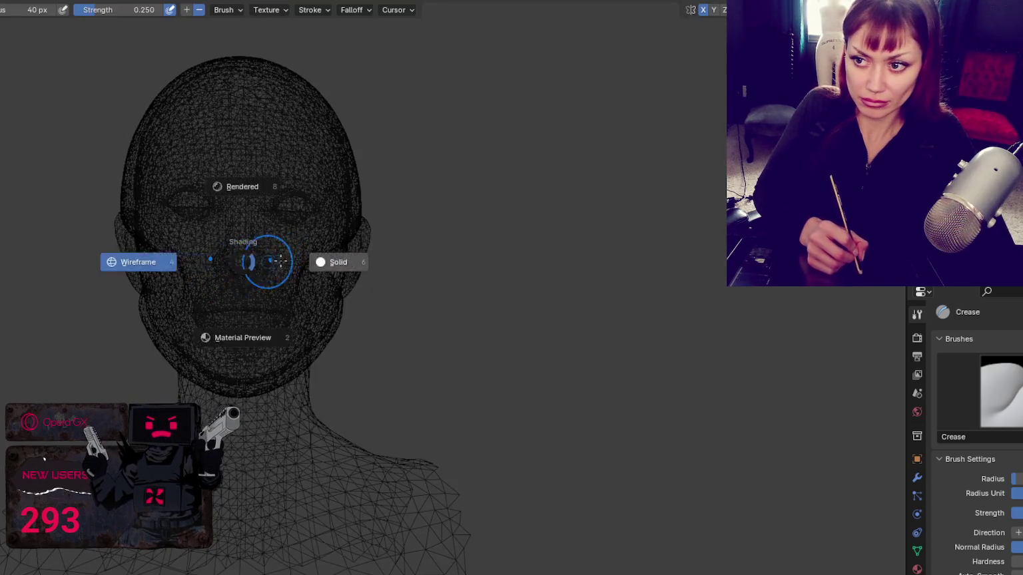
left_click(338, 261)
key("x")
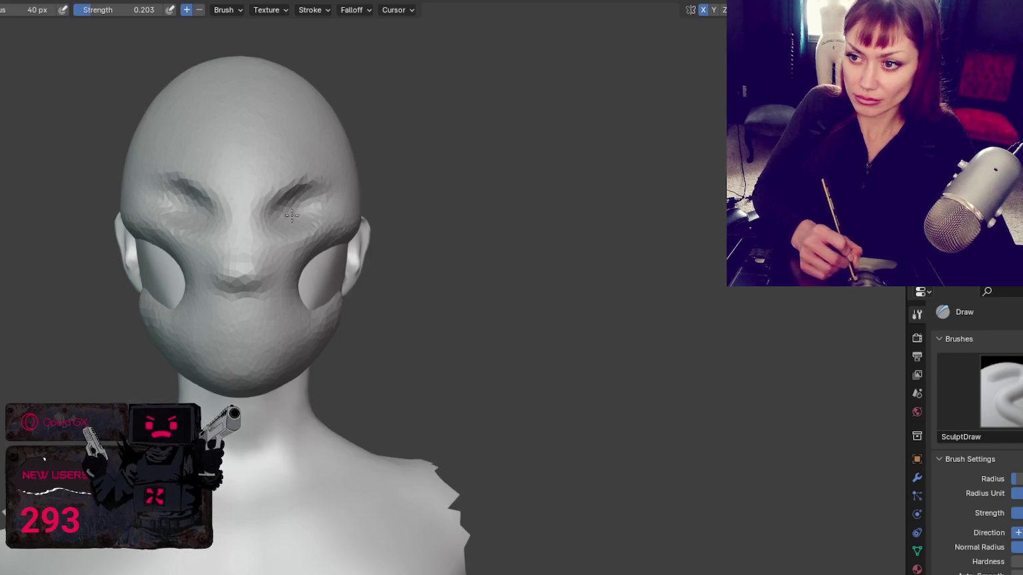
- Switch to a smaller Grab brush and orbit the head toward a frontal view
middle_click_drag(302, 211, 280, 211)
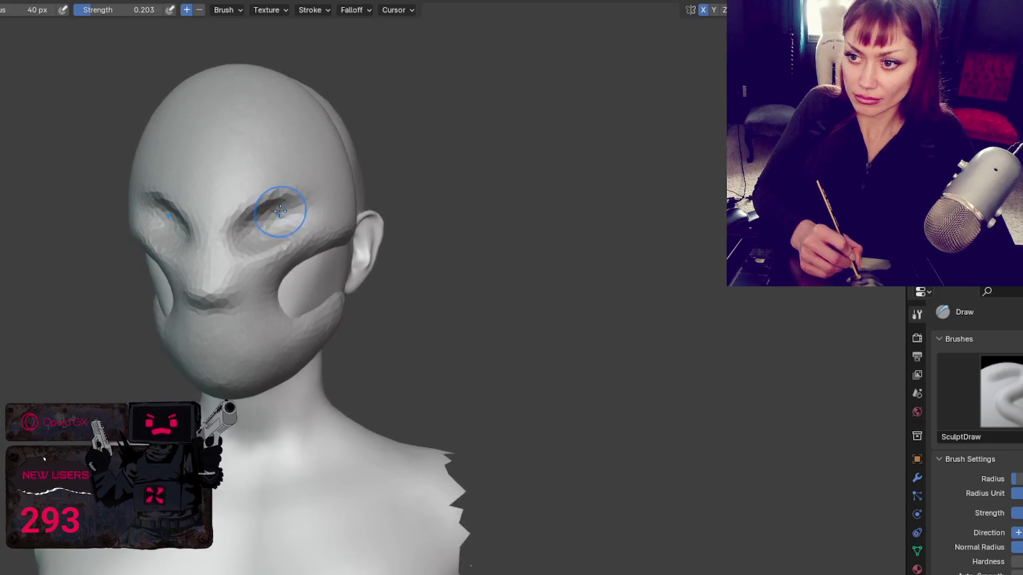
key("g")
mouse_move(319, 201)
middle_mouse_down()
mouse_move(227, 272)
mouse_move(262, 206)
middle_mouse_up()
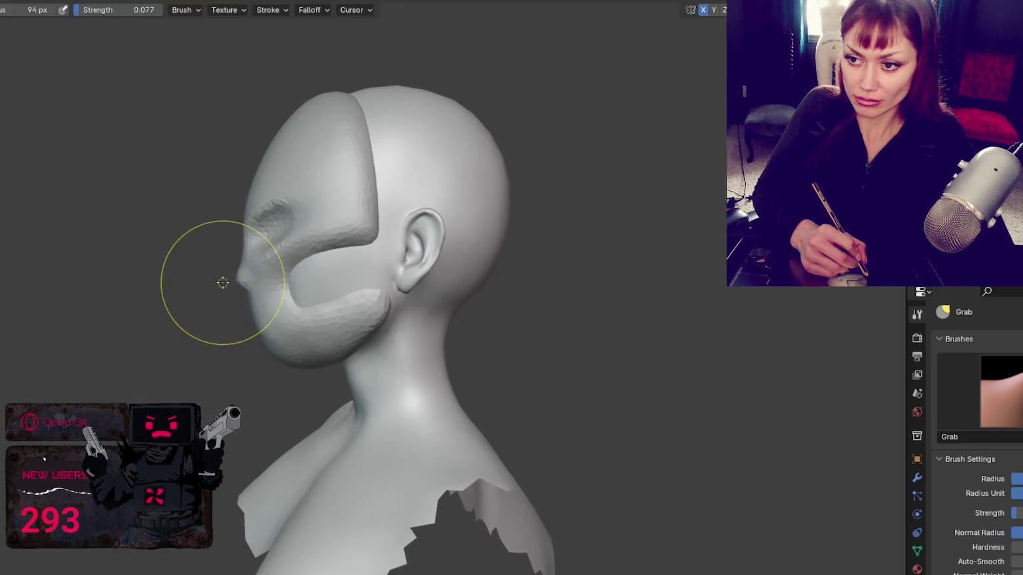
key("f")
left_click(273, 220)
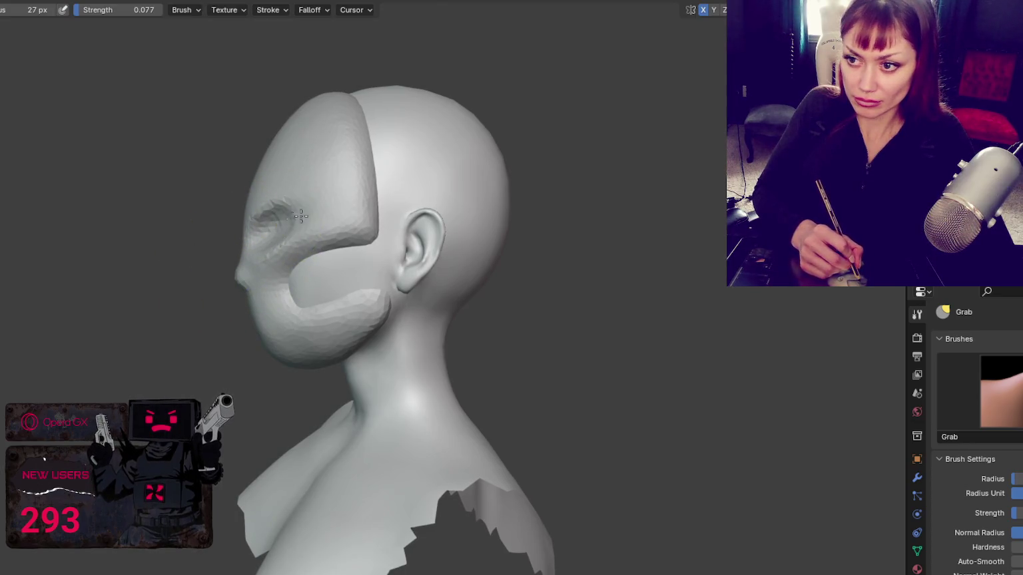
middle_click_drag(312, 222, 260, 224)
- Deepen the crease around the eye socket with the Crease brush
key("shift+c")
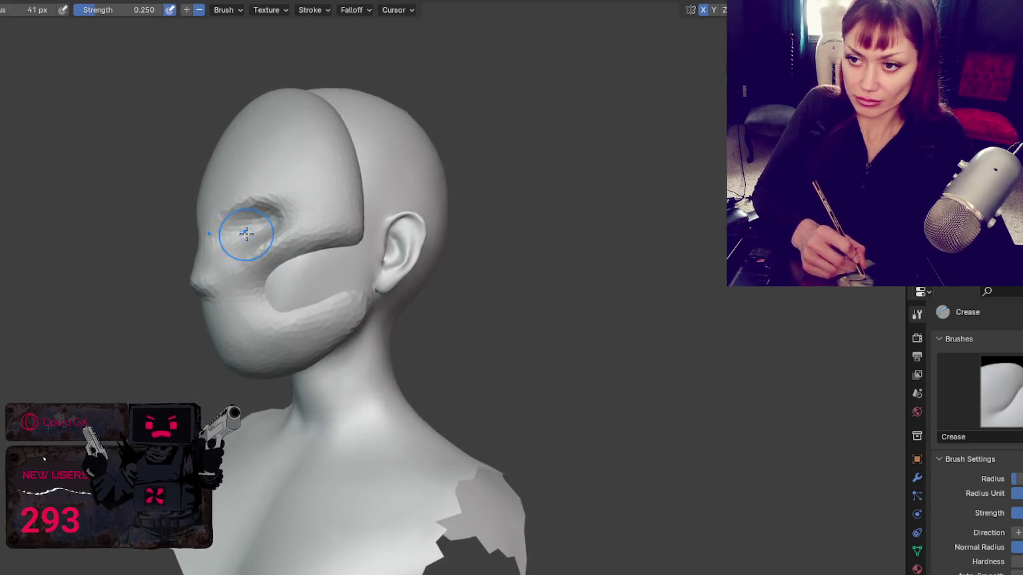
left_click_drag(240, 244, 253, 224)
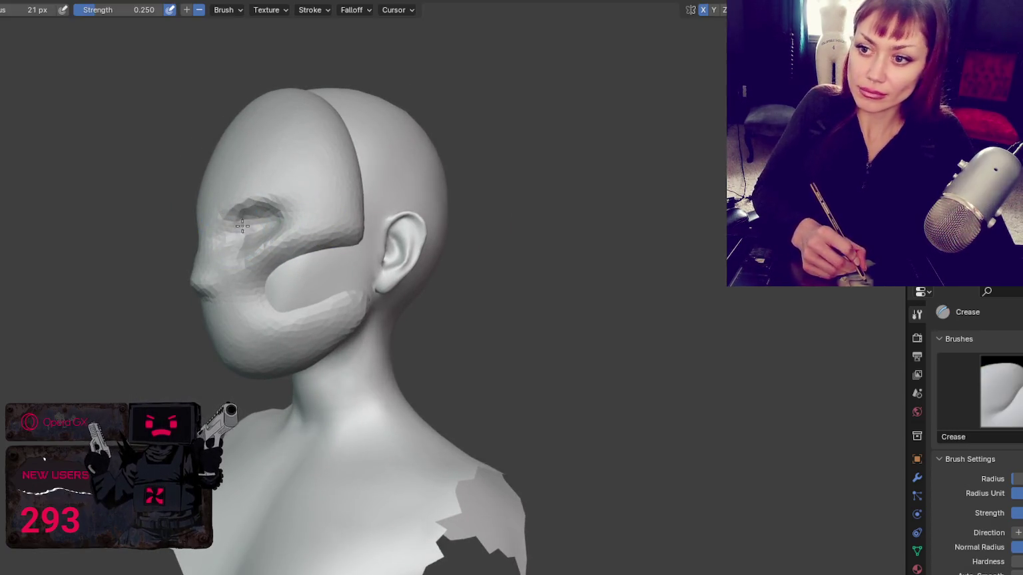
key("x")
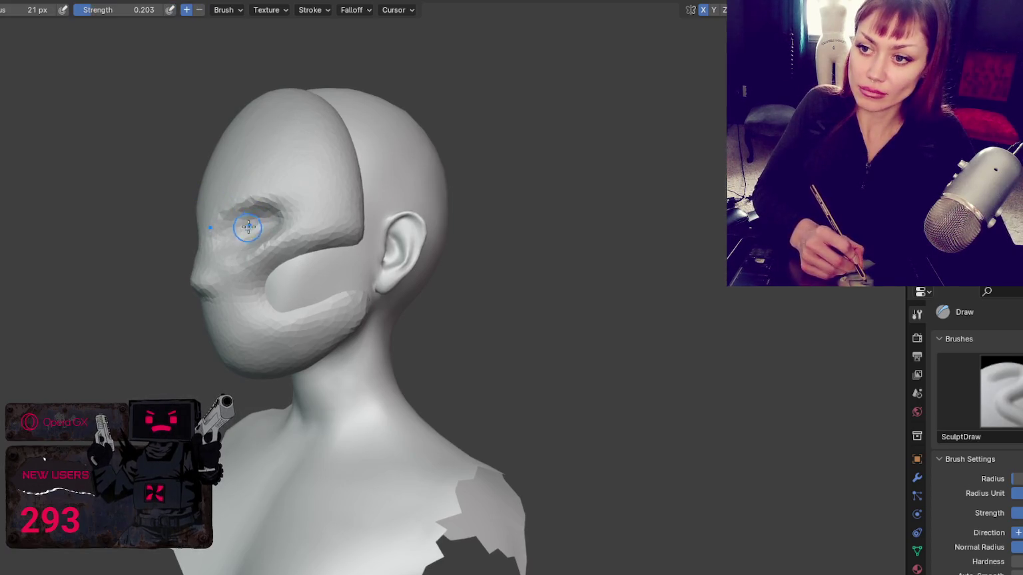
middle_click_drag(247, 227, 247, 213)
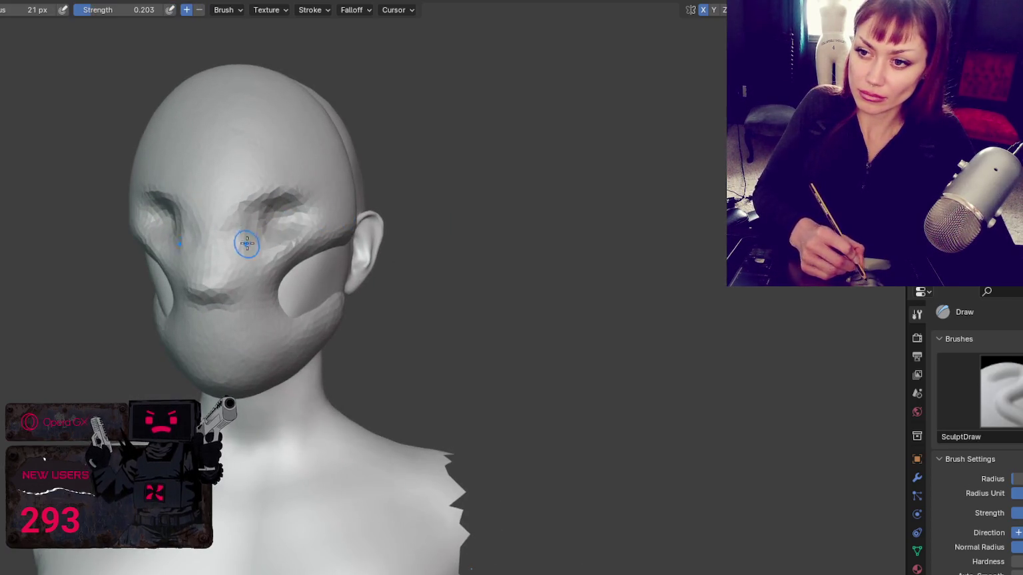
- Pull the nose into shape with the Grab brush from a front view
key("g")
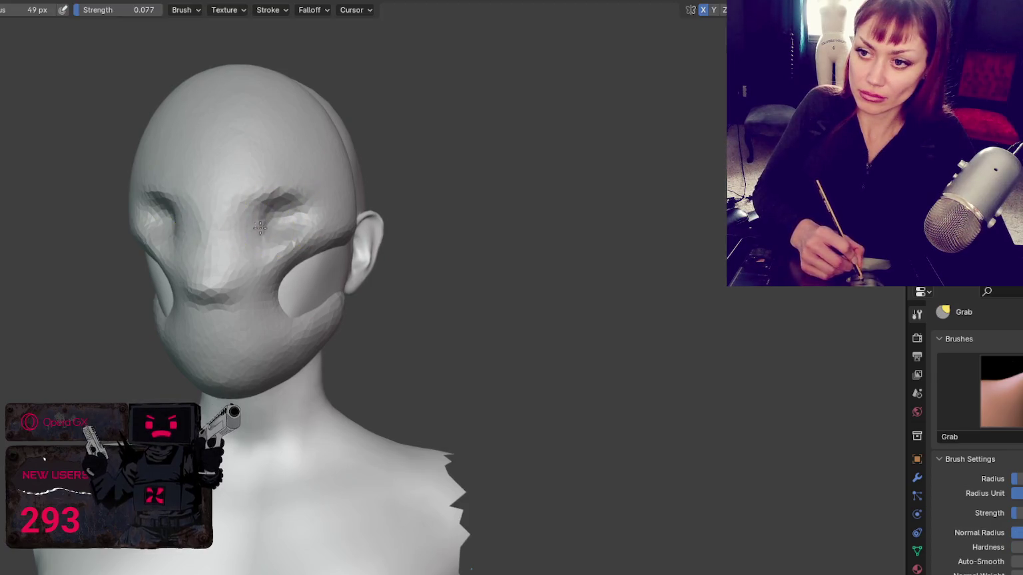
middle_click_drag(273, 222, 216, 220)
mouse_move(295, 215)
middle_mouse_down()
mouse_move(261, 219)
mouse_move(283, 192)
mouse_move(331, 217)
mouse_move(303, 227)
mouse_move(297, 205)
middle_mouse_up()
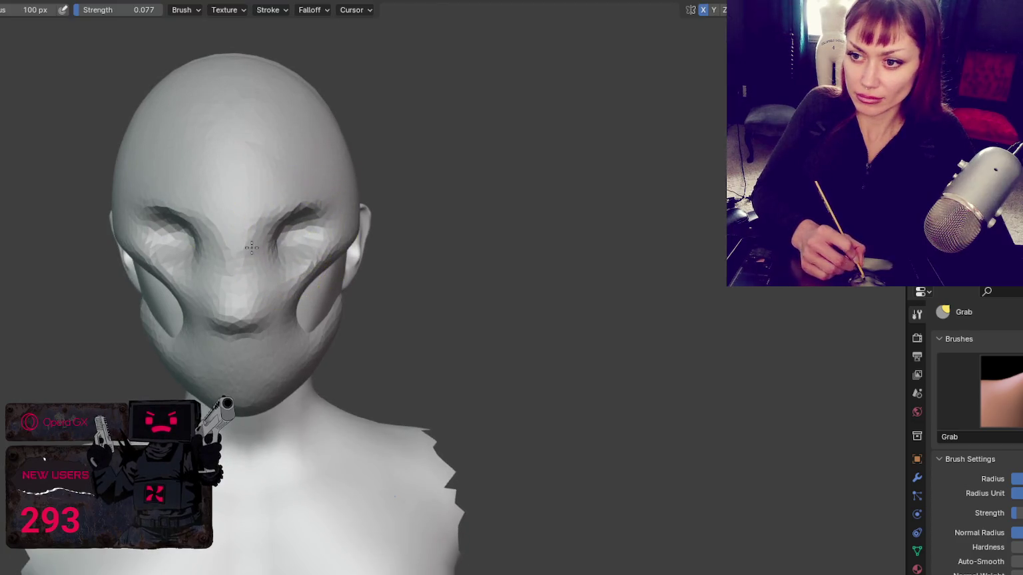
middle_click_drag(255, 247, 262, 224)
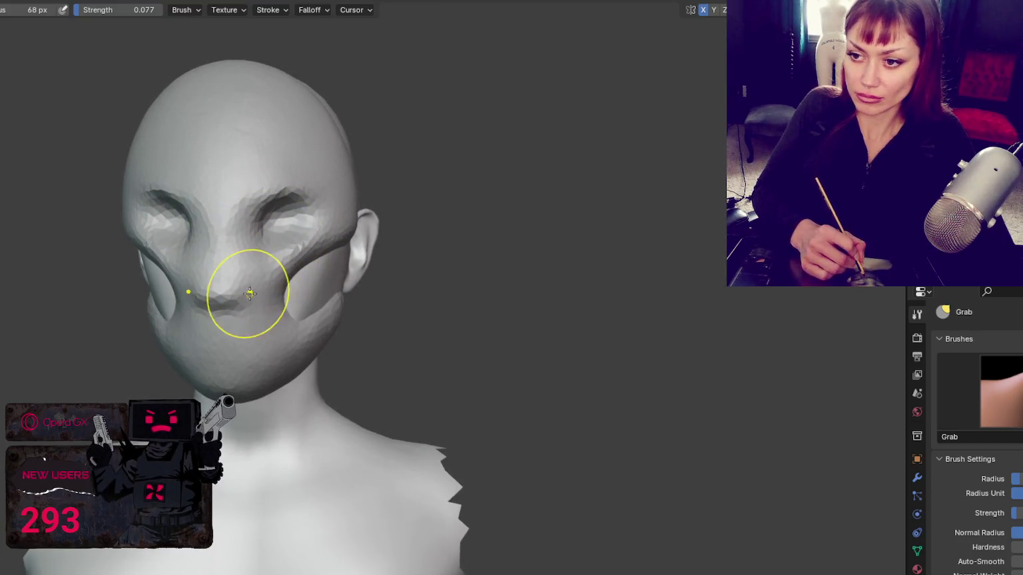
middle_click_drag(220, 301, 256, 290)
left_click_drag(221, 299, 223, 299)
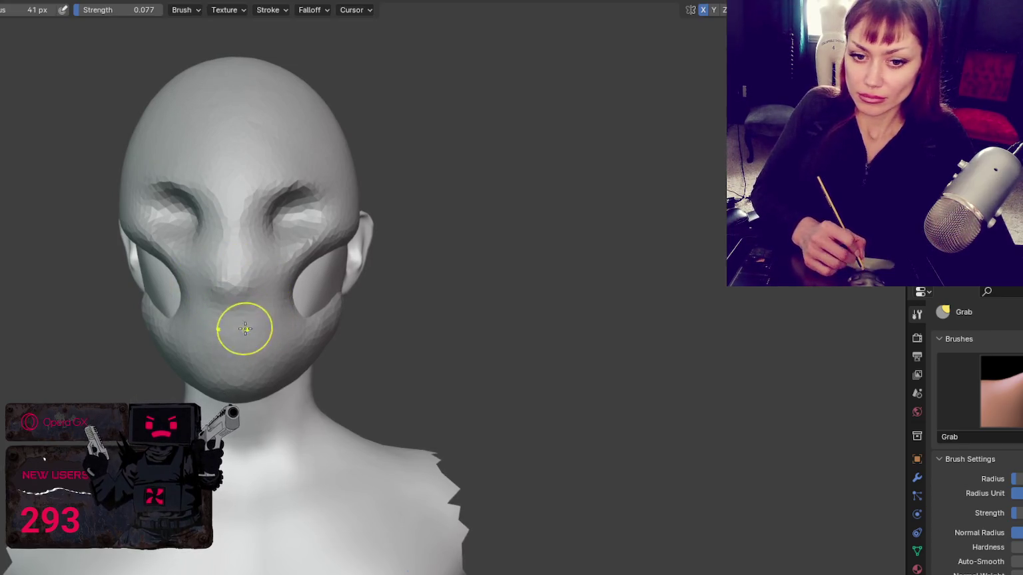
key("x")
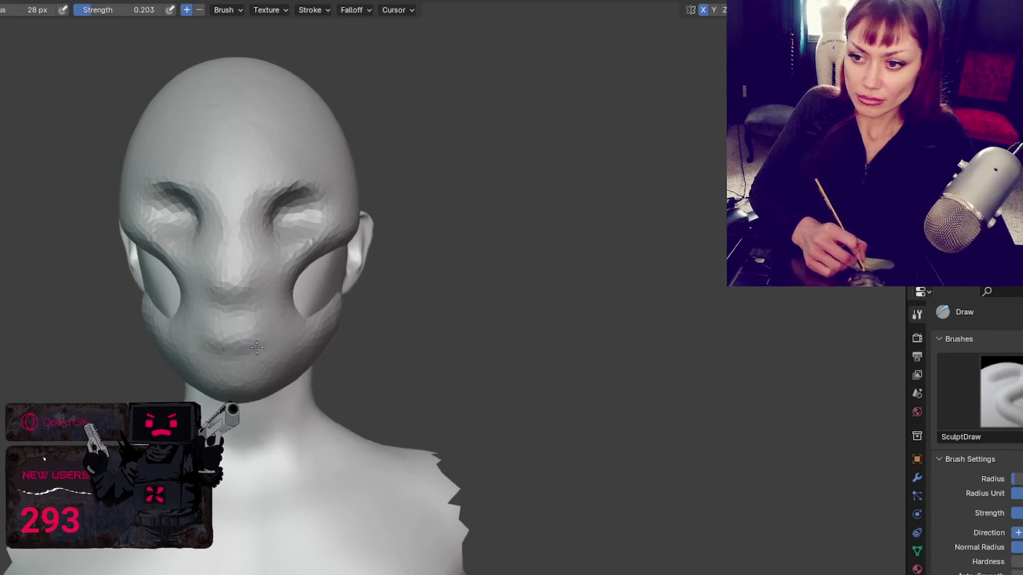
- Reshape the cheek hollow beside the eye socket with the Grab brush
key("g")
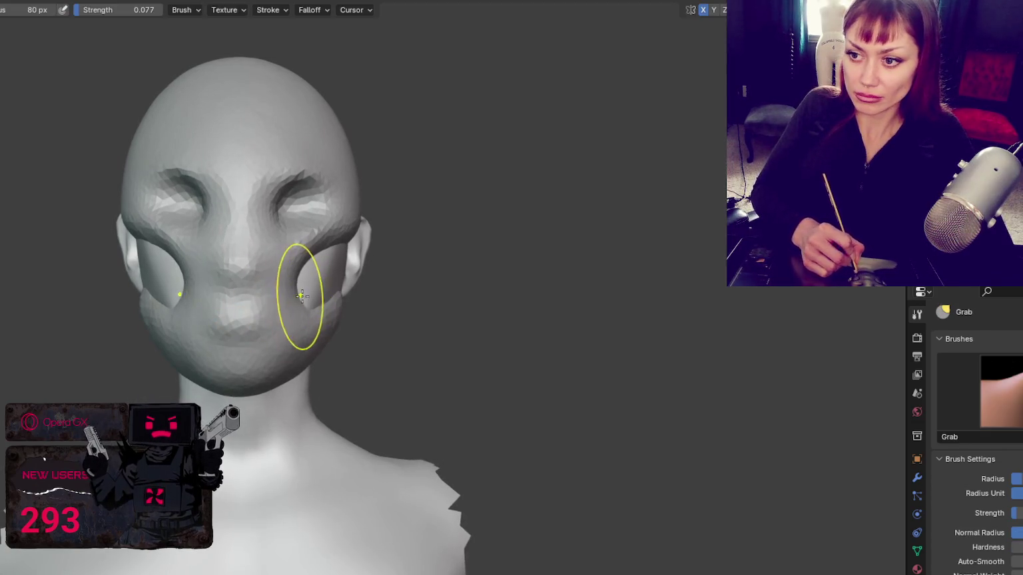
mouse_move(304, 297)
left_mouse_down()
mouse_move(352, 240)
mouse_move(325, 246)
left_mouse_up()
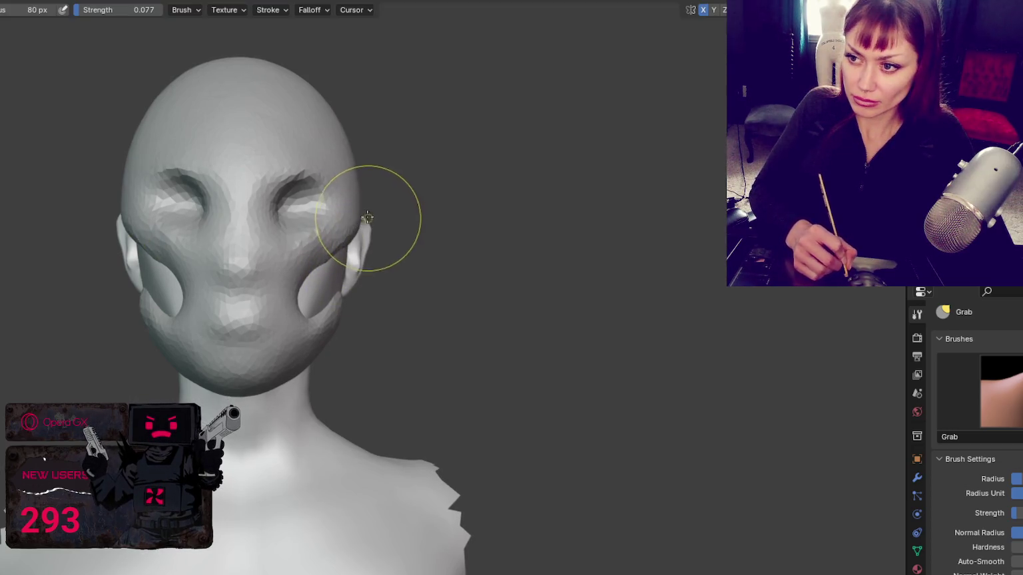
key("f")
left_click(335, 214)
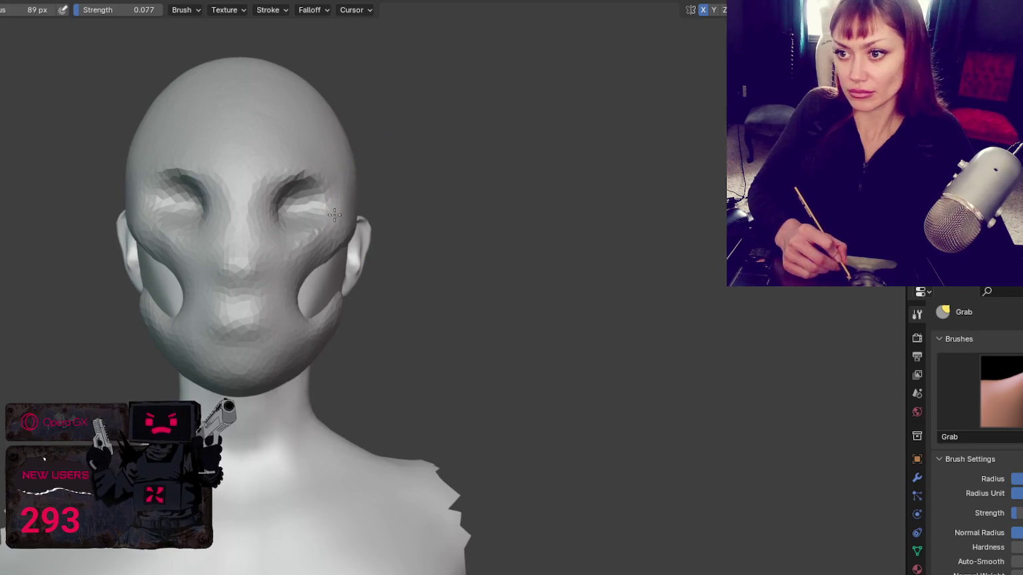
- Adjust the Grab brush radius several times while orbiting around the ear and back of the head
middle_click_drag(333, 191, 349, 143)
key("f")
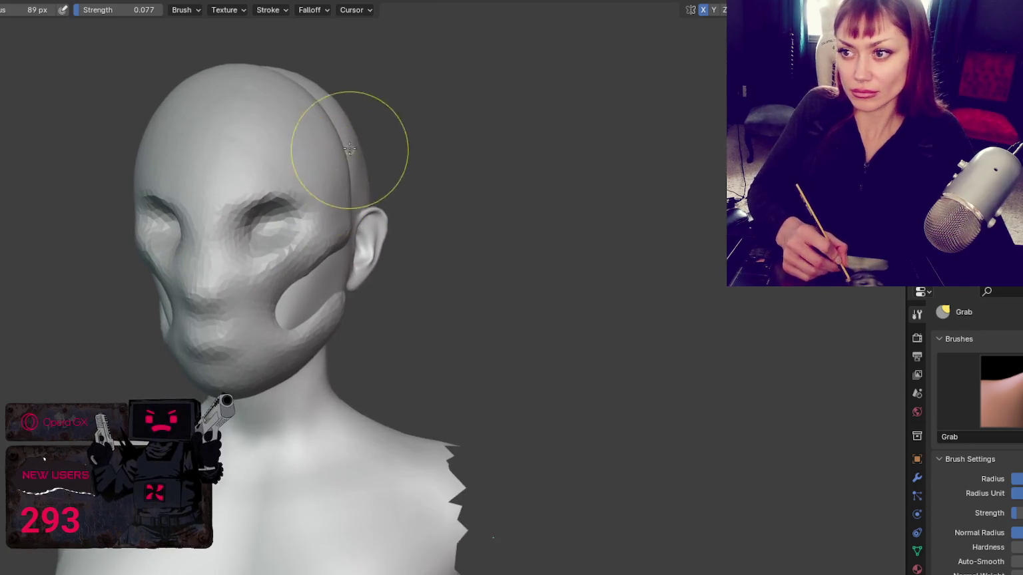
left_click(361, 143)
mouse_move(286, 100)
middle_mouse_down()
mouse_move(268, 84)
mouse_move(320, 137)
middle_mouse_up()
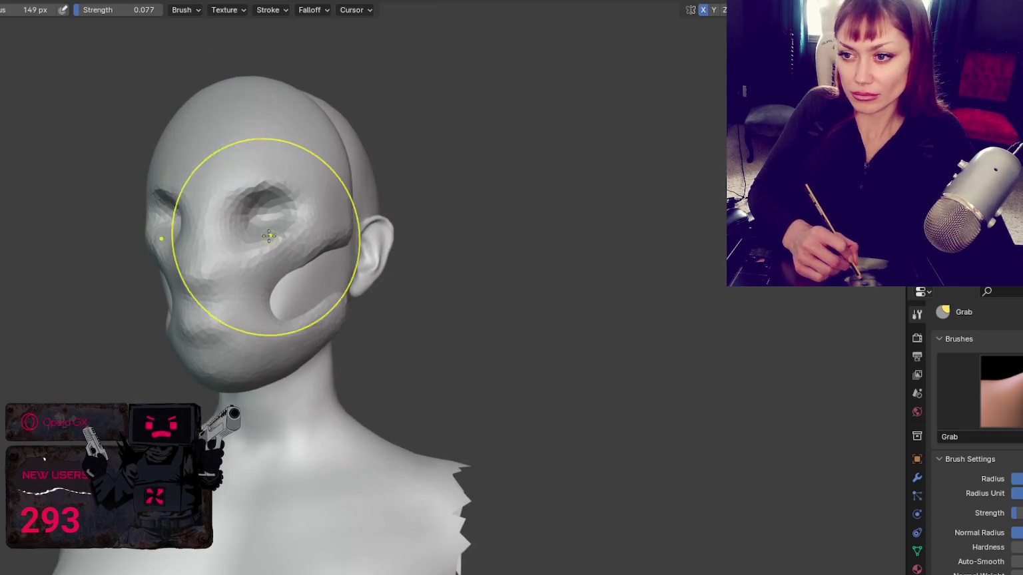
key("f")
left_click(226, 152)
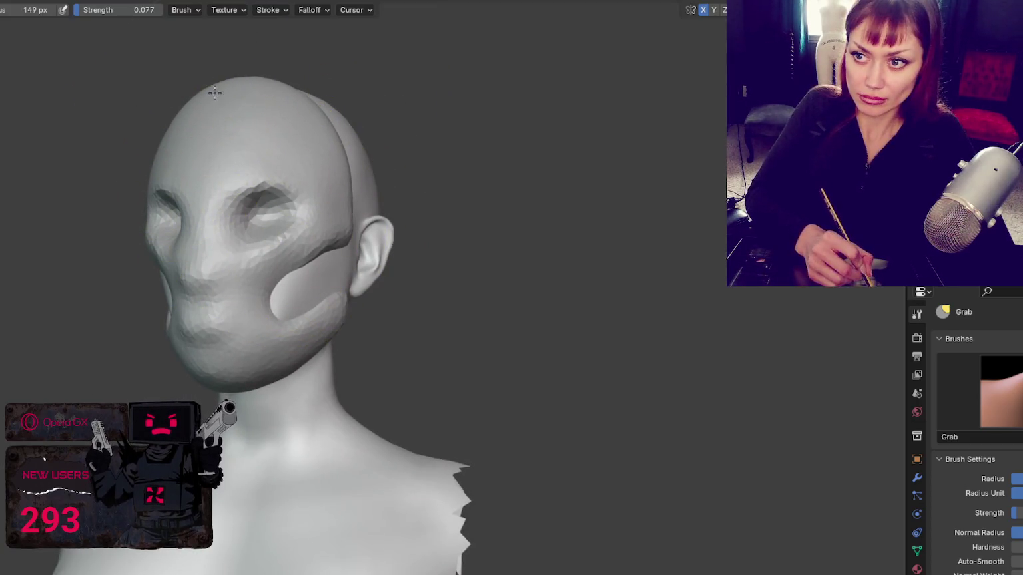
key("f")
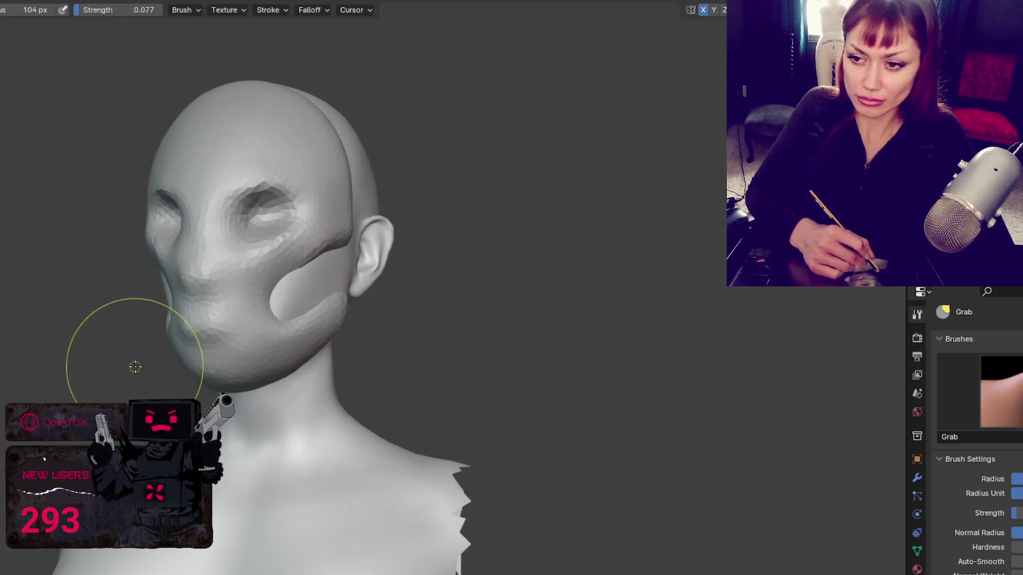
left_click(155, 354)
middle_click_drag(211, 326, 235, 297)
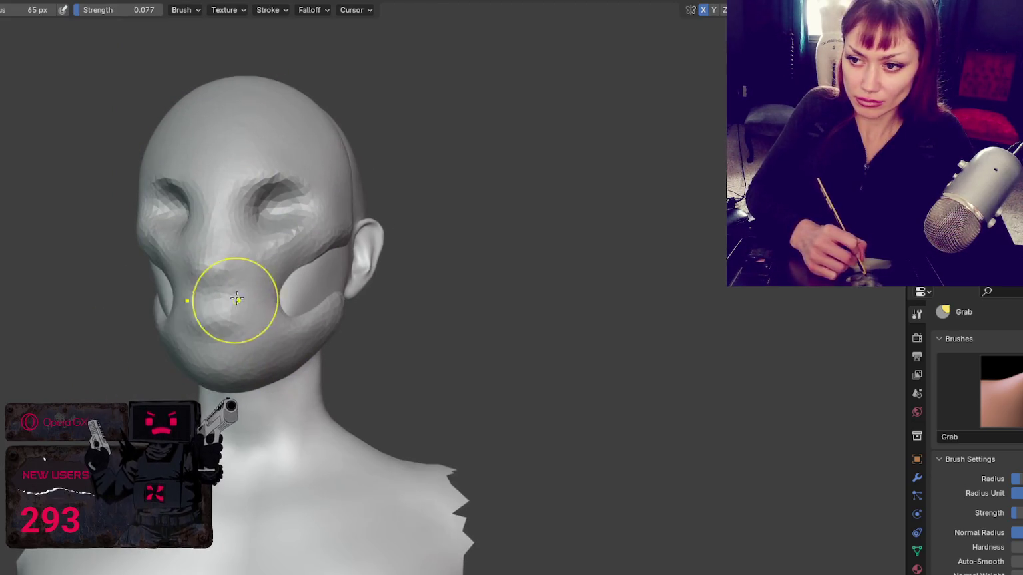
- Pull the cheek in front of the ear and stretch the cheek hollows into long curved recesses
left_click_drag(331, 252, 353, 269)
middle_click_drag(335, 268, 256, 290)
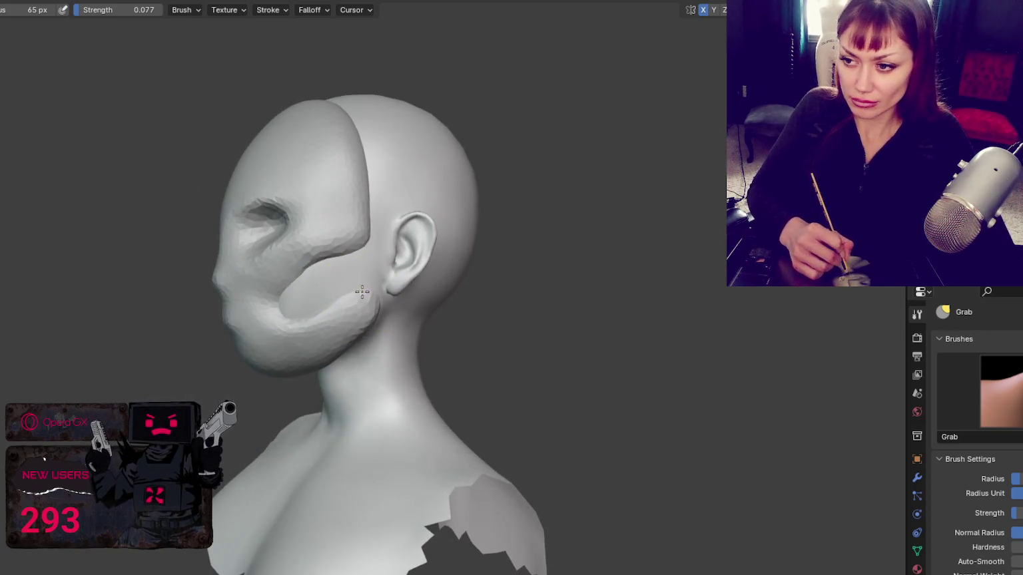
mouse_move(374, 269)
middle_mouse_down()
mouse_move(307, 307)
mouse_move(443, 277)
mouse_move(345, 280)
middle_mouse_up()
left_click_drag(345, 280, 319, 287)
mouse_move(313, 293)
middle_mouse_down()
mouse_move(256, 348)
mouse_move(287, 363)
mouse_move(261, 362)
middle_mouse_up()
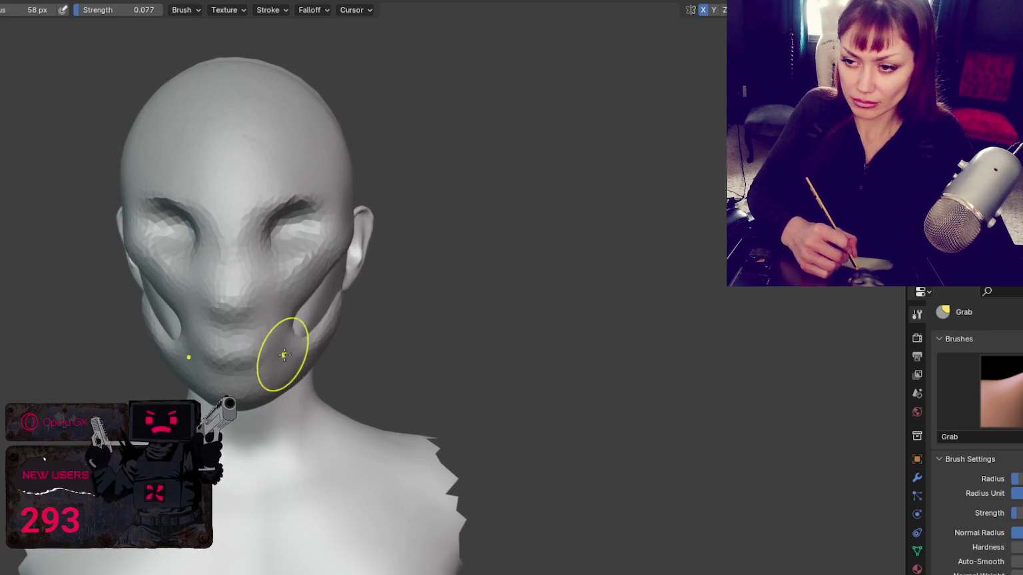
- In front view, reshape the right cheek and mouth area with a larger Grab brush
key("x")
scroll(272, 331, "up", 2)
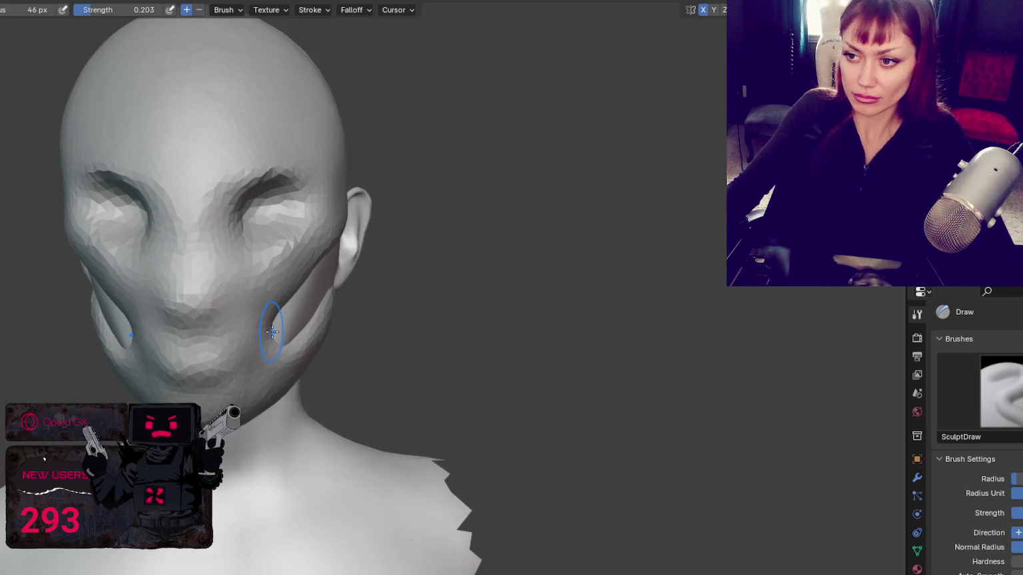
middle_click_drag(272, 331, 357, 207)
key("g")
key("f")
left_click(322, 223)
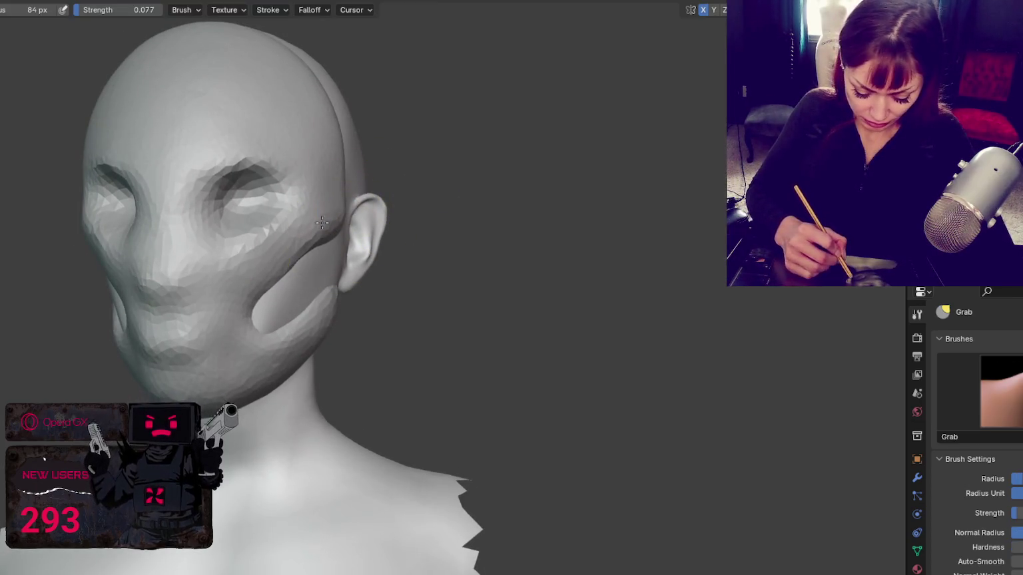
key("KP_1")
key("f")
left_click(316, 219)
left_click_drag(324, 235, 290, 224)
mouse_move(290, 223)
middle_mouse_down()
mouse_move(235, 237)
mouse_move(336, 230)
middle_mouse_up()
mouse_move(340, 230)
left_mouse_down()
mouse_move(353, 225)
mouse_move(349, 217)
left_mouse_up()
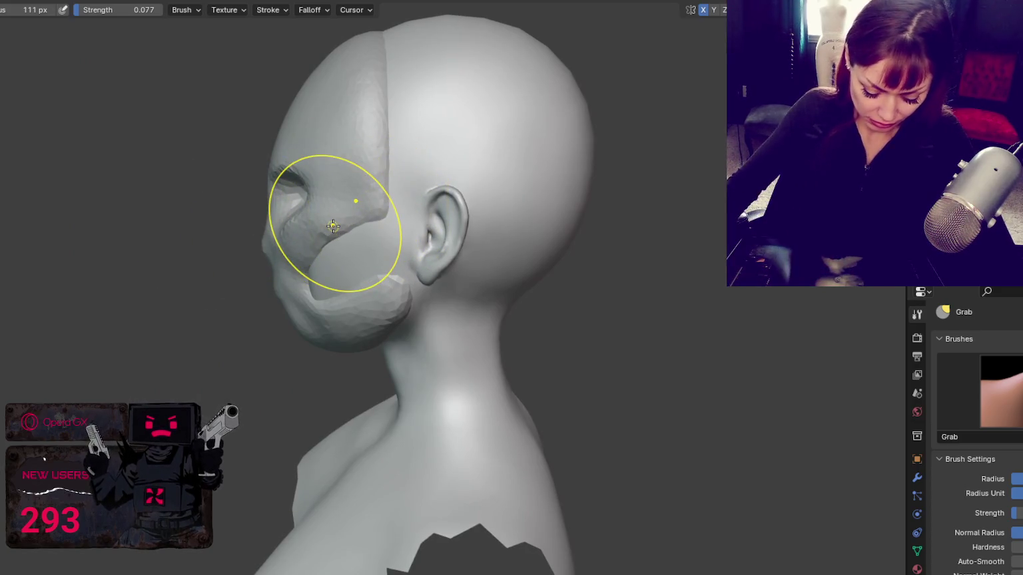
- Carve sharp creases along the upper and lower mask edges with the Crease brush
scroll(331, 225, "up", 3)
scroll(352, 244, "up", 2)
middle_click_drag(347, 212, 262, 195)
key("x")
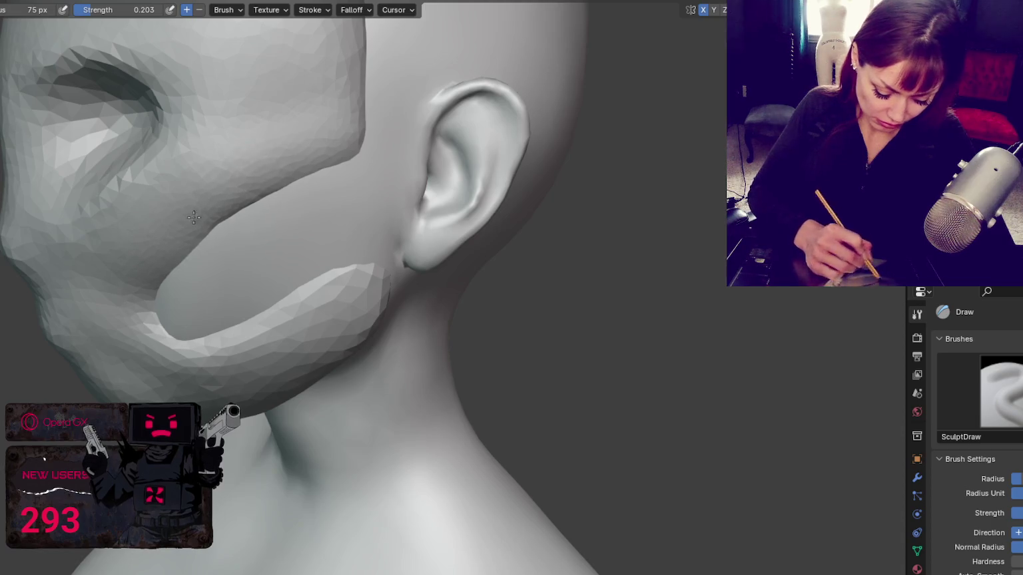
key("shift+c")
mouse_move(147, 273)
left_mouse_down()
mouse_move(335, 130)
mouse_move(360, 26)
left_mouse_up()
middle_click_drag(380, 225, 238, 354)
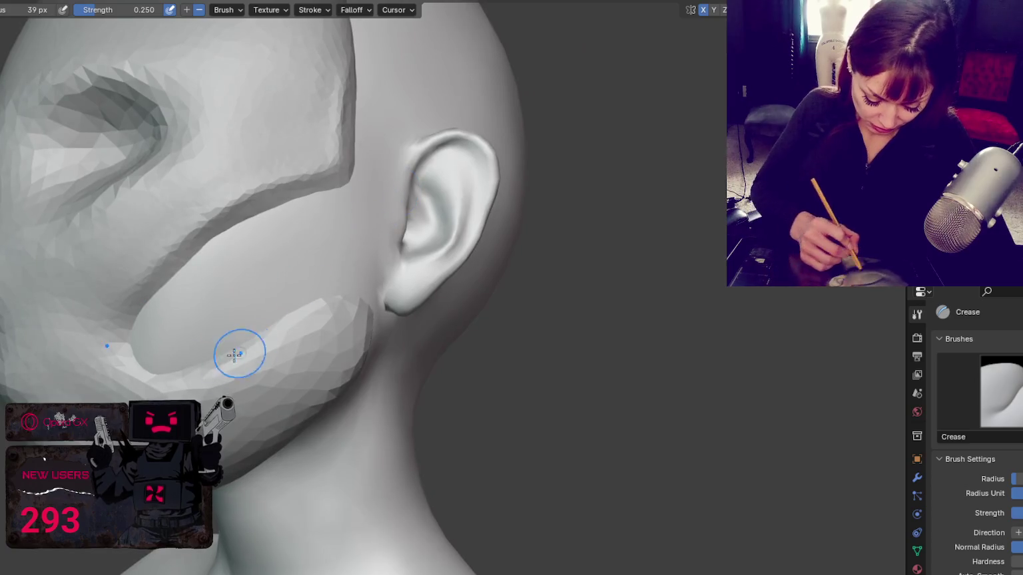
left_click_drag(321, 319, 207, 370)
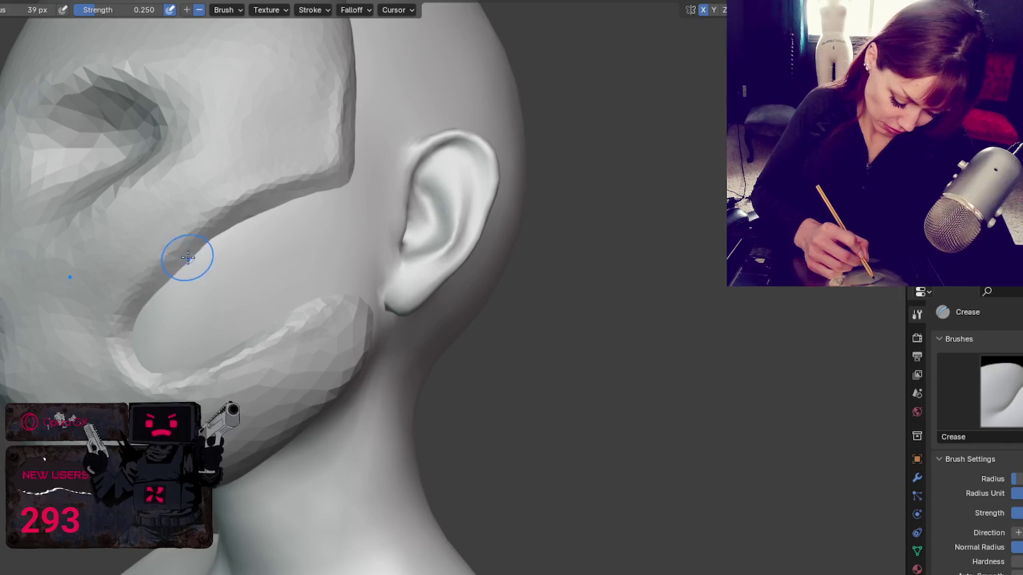
mouse_move(126, 313)
left_mouse_down()
mouse_move(263, 197)
mouse_move(338, 169)
left_mouse_up()
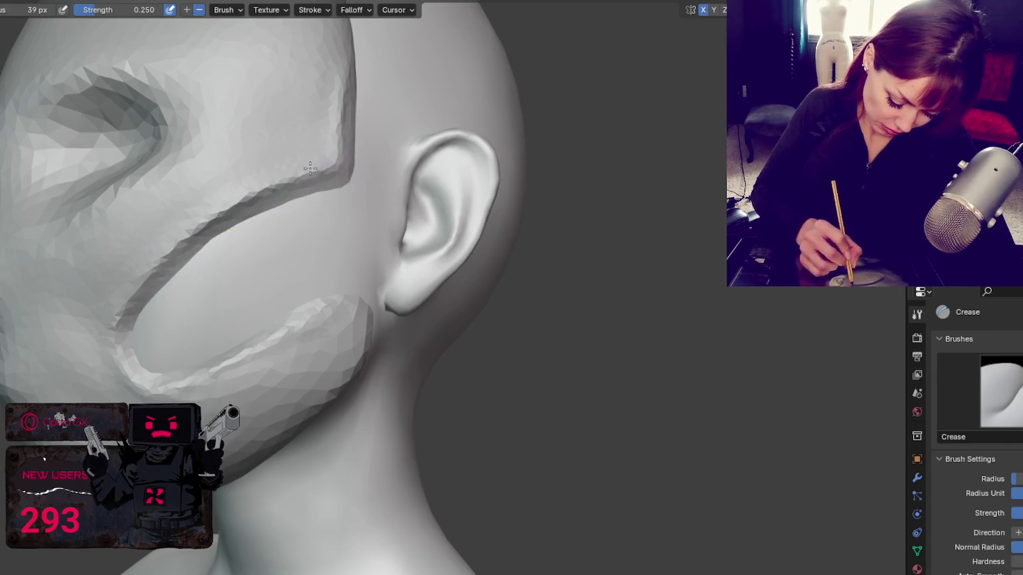
left_click_drag(133, 347, 350, 281)
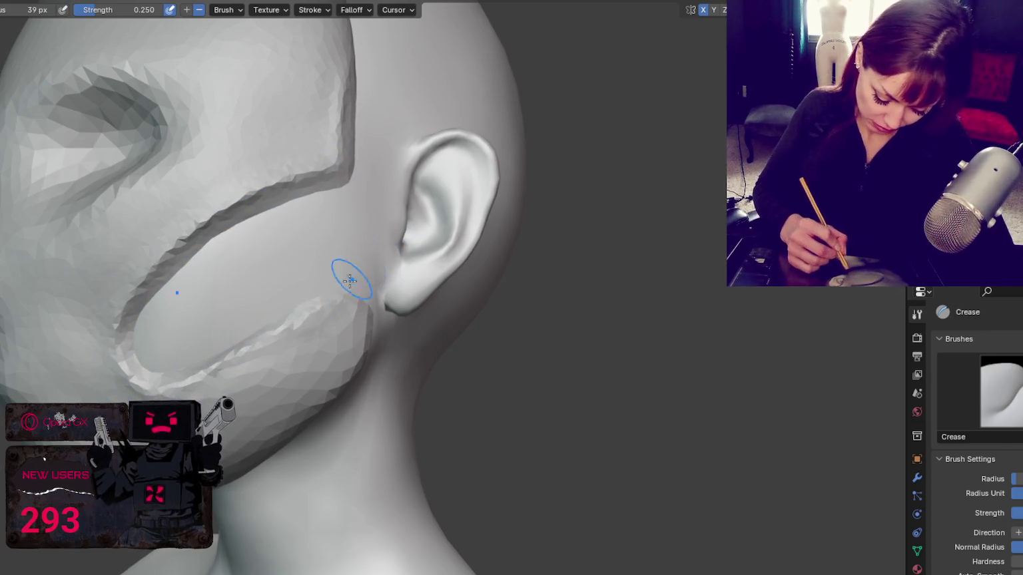
- Pull the lower mask rim toward the ear with the Grab brush
key("g")
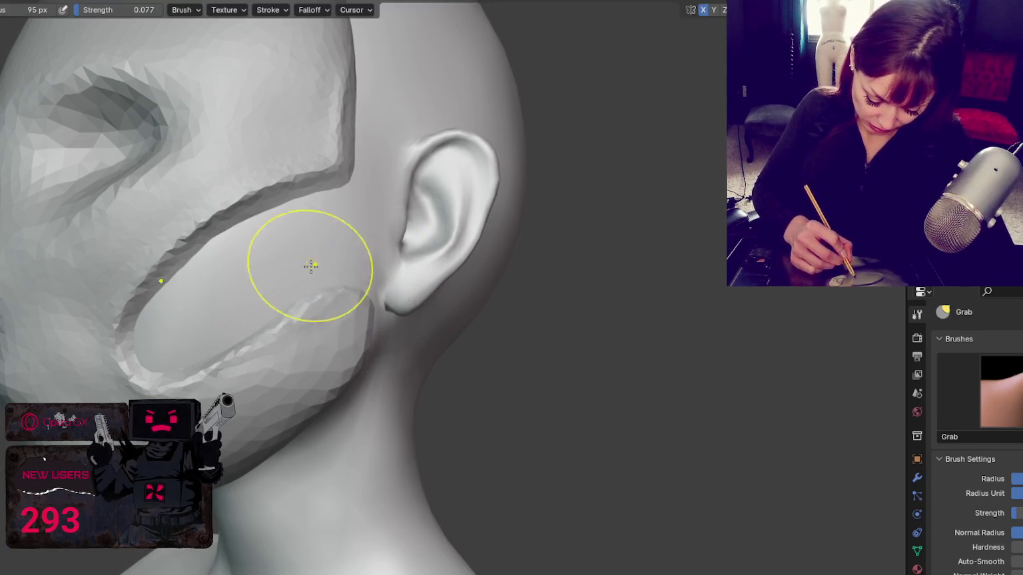
left_click_drag(311, 266, 406, 338)
middle_click_drag(406, 337, 406, 343)
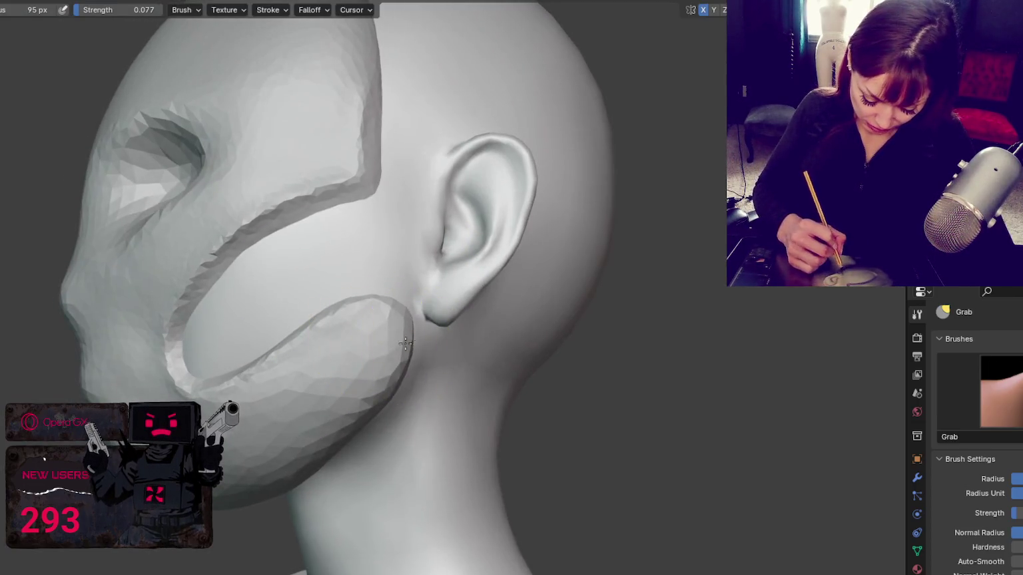
key("f")
left_click(373, 418)
key("f")
left_click(422, 377)
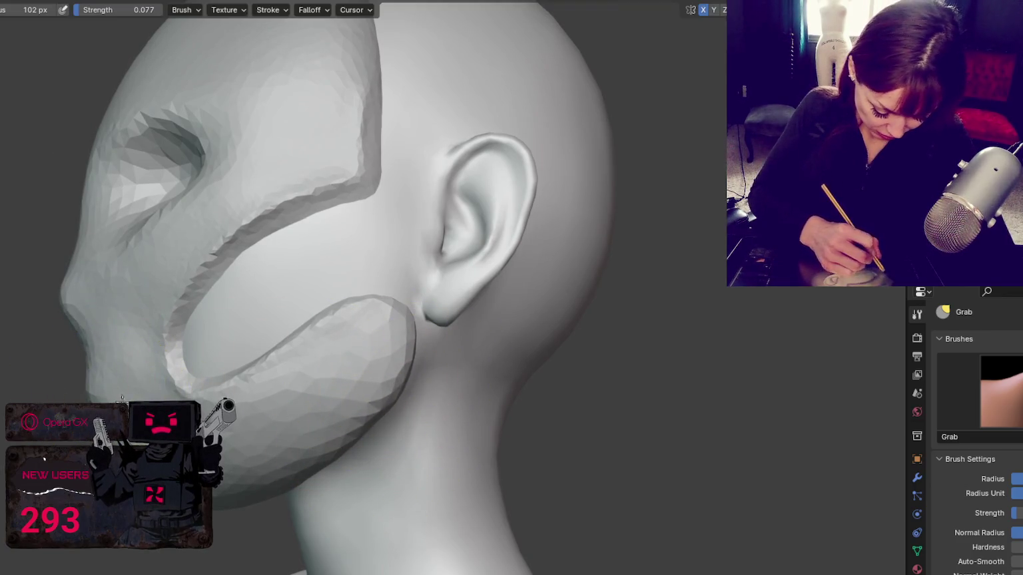
- Enlarge the Grab brush and reshape the eye-socket area of the mask
middle_click_drag(80, 388, 137, 422)
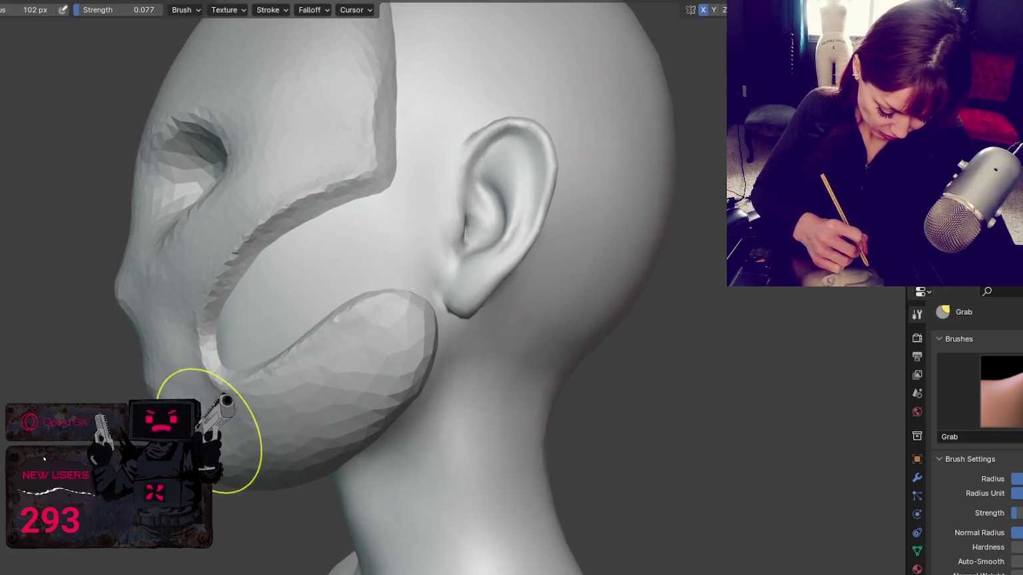
middle_click_drag(210, 431, 194, 433)
key("f")
left_click(59, 222)
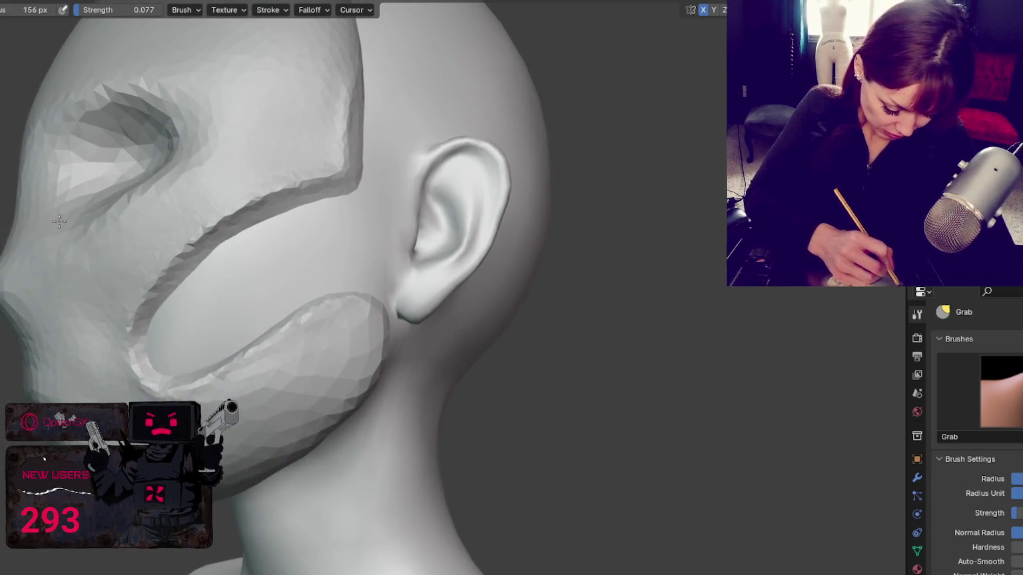
scroll(76, 188, "down", 2)
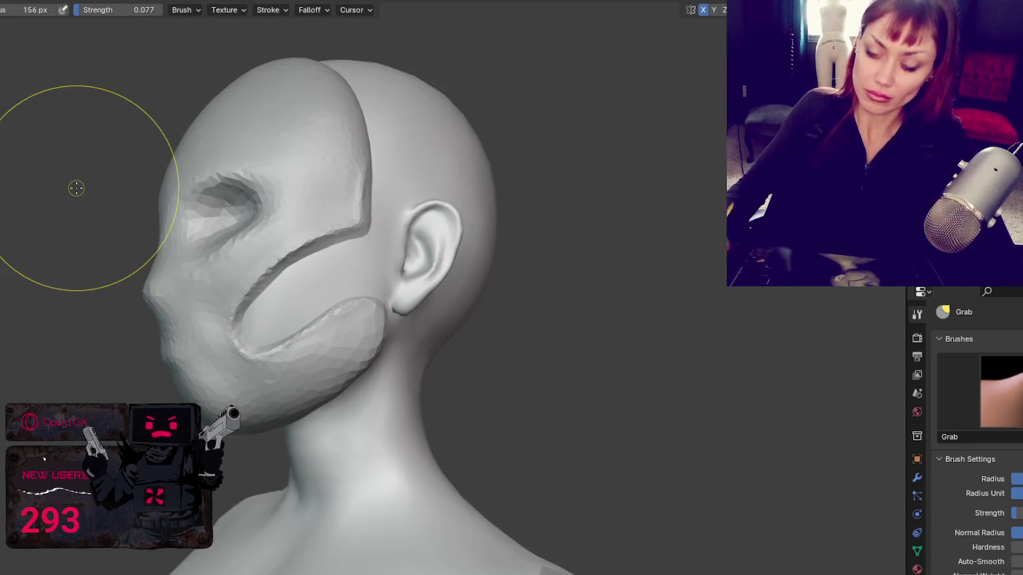
key("f")
left_click_drag(193, 239, 225, 230)
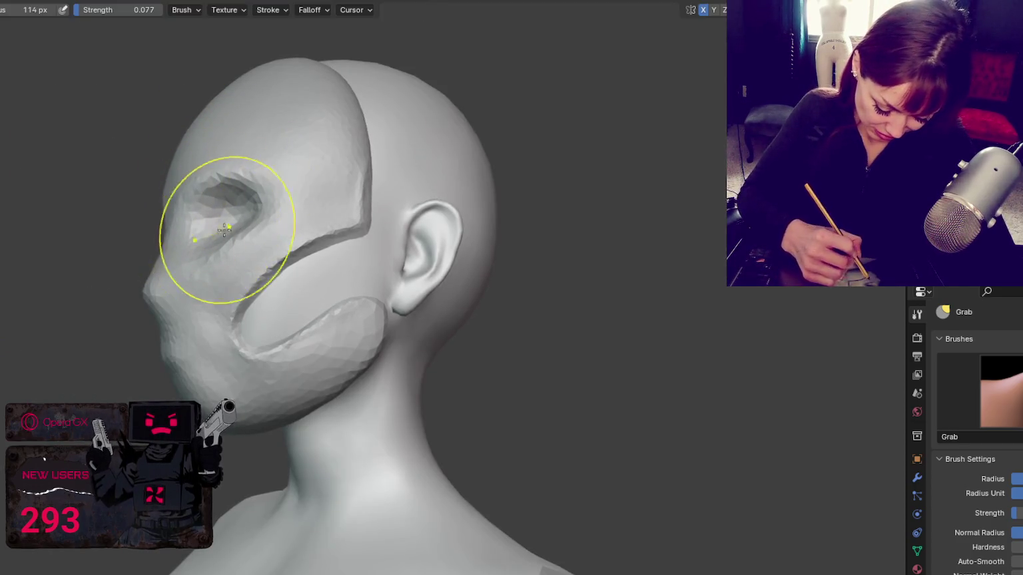
- Reshape the mask edge near the mouth and the chin, then ready a small Crease brush
middle_click_drag(224, 230, 256, 200)
mouse_move(244, 339)
left_mouse_down()
mouse_move(269, 349)
mouse_move(240, 389)
left_mouse_up()
mouse_move(317, 351)
left_mouse_down()
mouse_move(376, 365)
mouse_move(415, 307)
left_mouse_up()
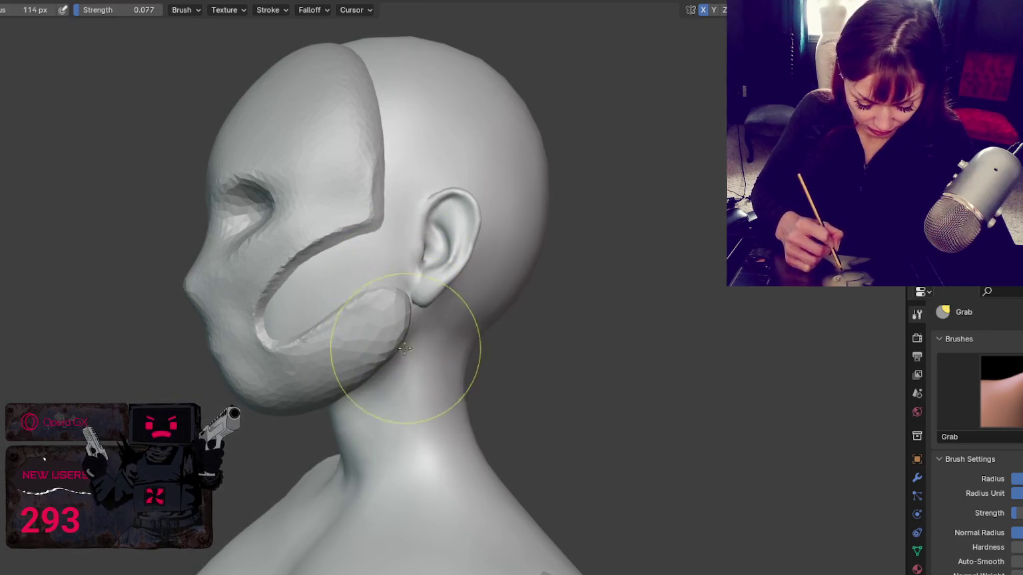
middle_click_drag(406, 347, 377, 190)
key("f")
left_click(329, 134)
key("shift+c")
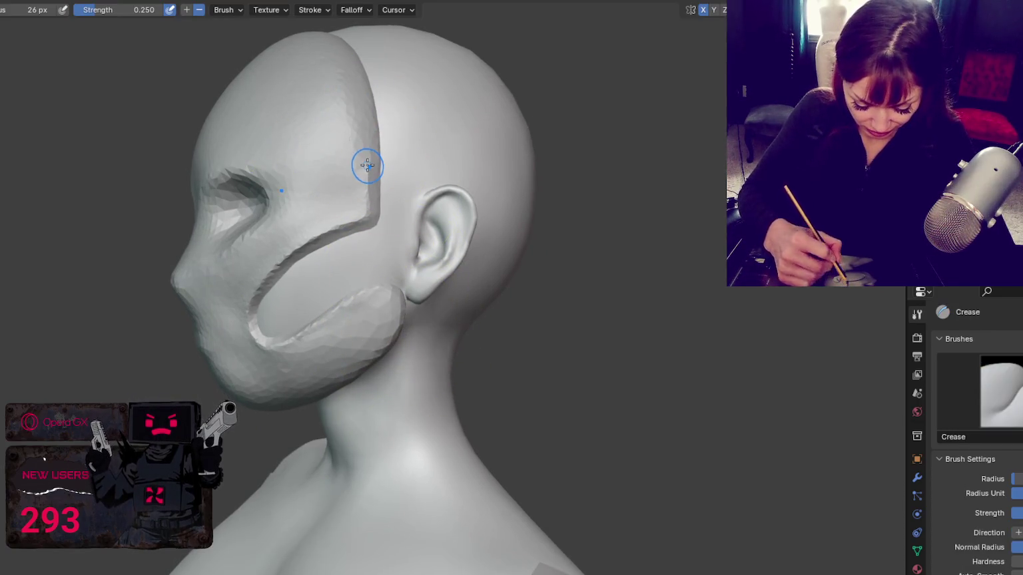
scroll(367, 165, "up", 2)
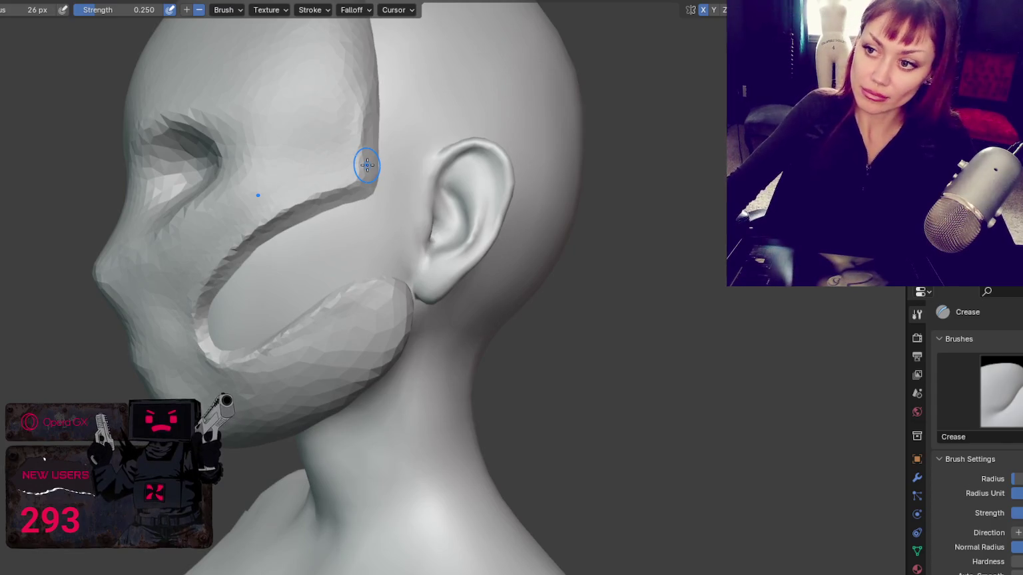
middle_click_drag(365, 164, 355, 342)
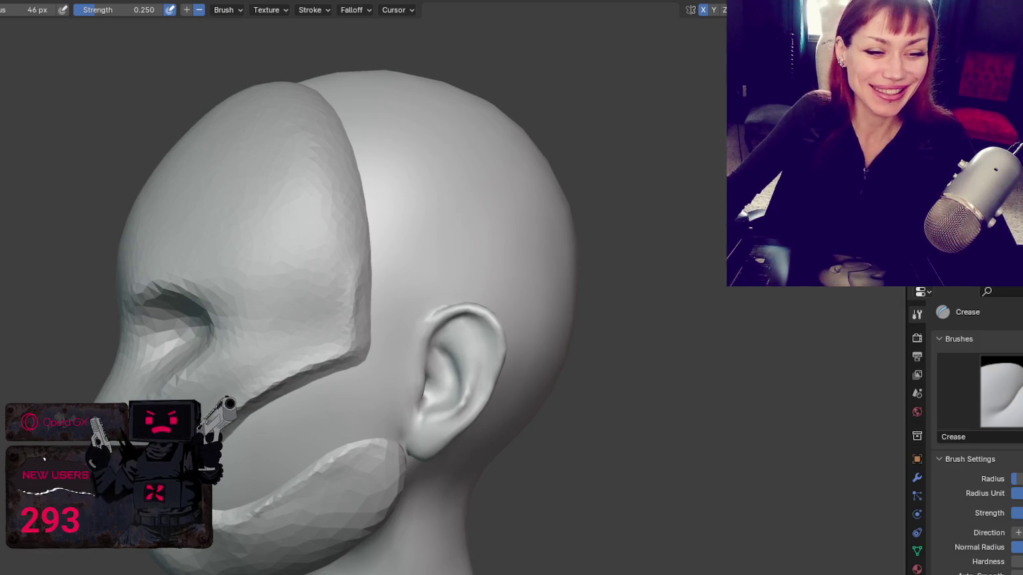
key("alt+Tab")
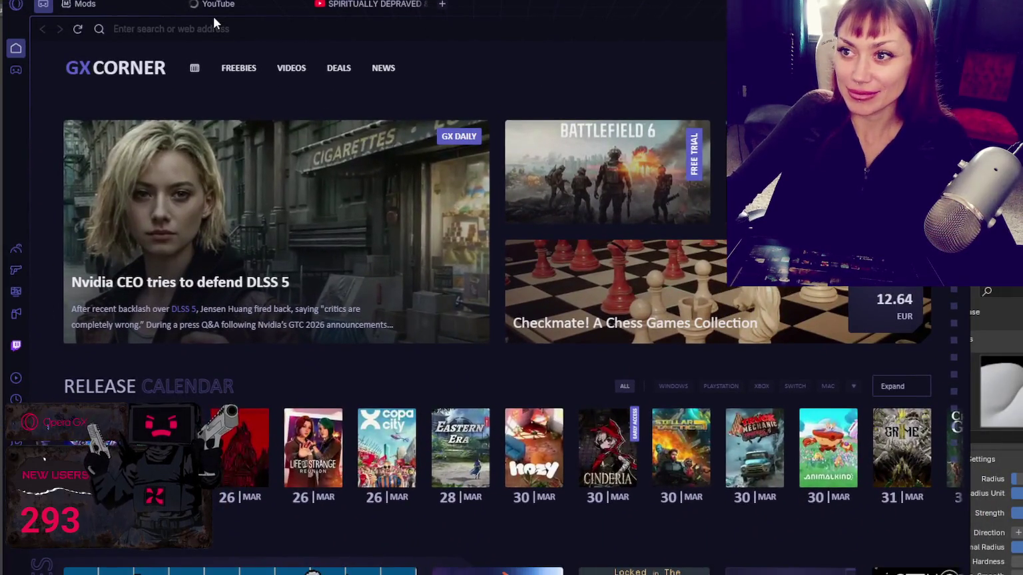
- Go to the YouTube home feed and scroll down through the videos
left_click(340, 5)
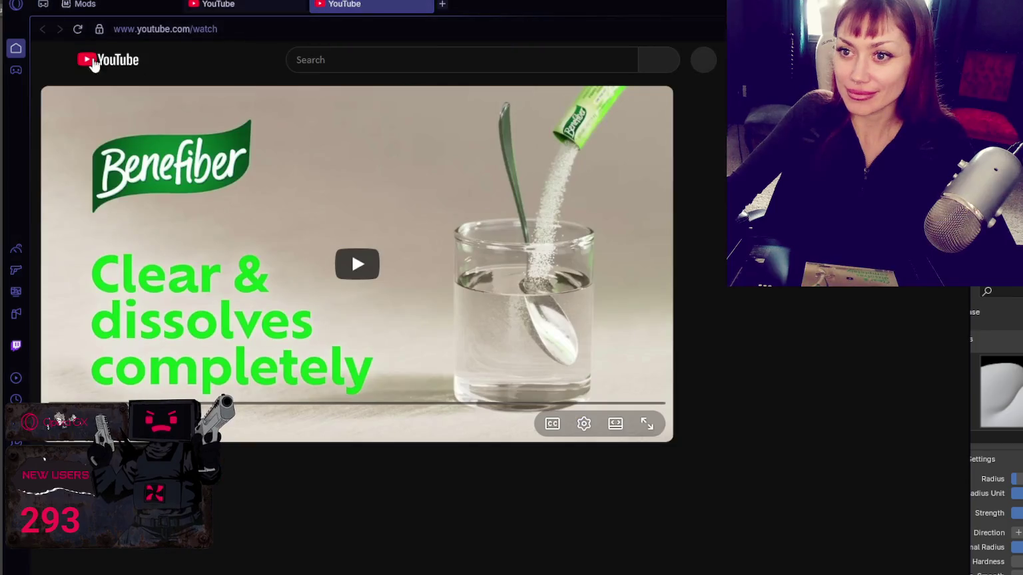
left_click(93, 61)
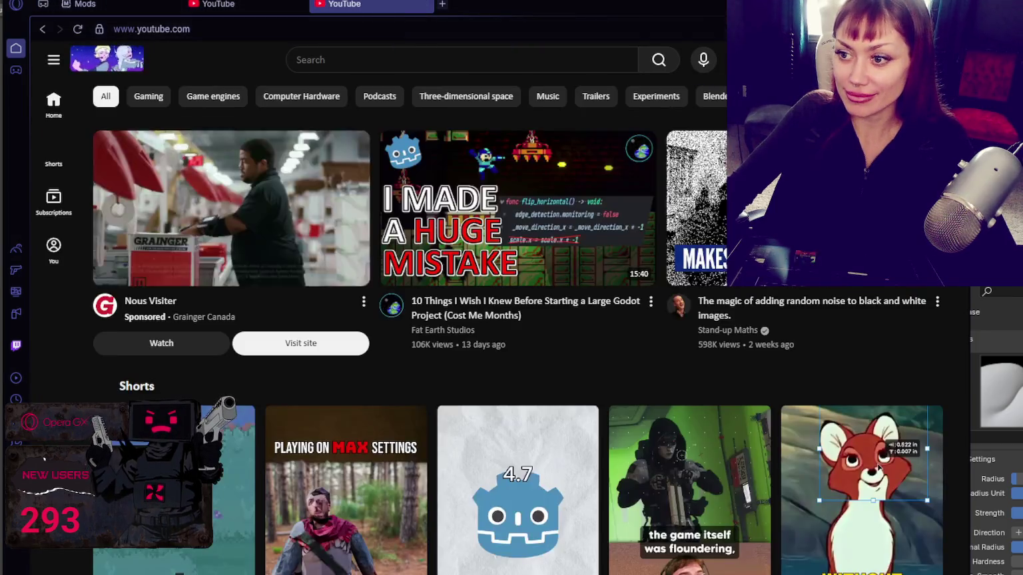
scroll(517, 333, "down", 4)
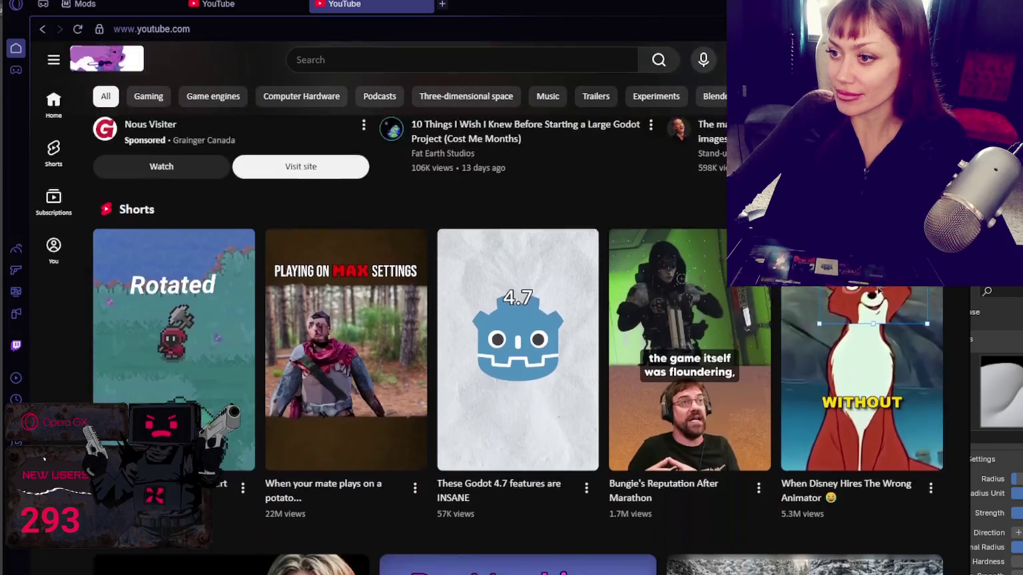
scroll(517, 333, "down", 3)
scroll(517, 333, "down", 2)
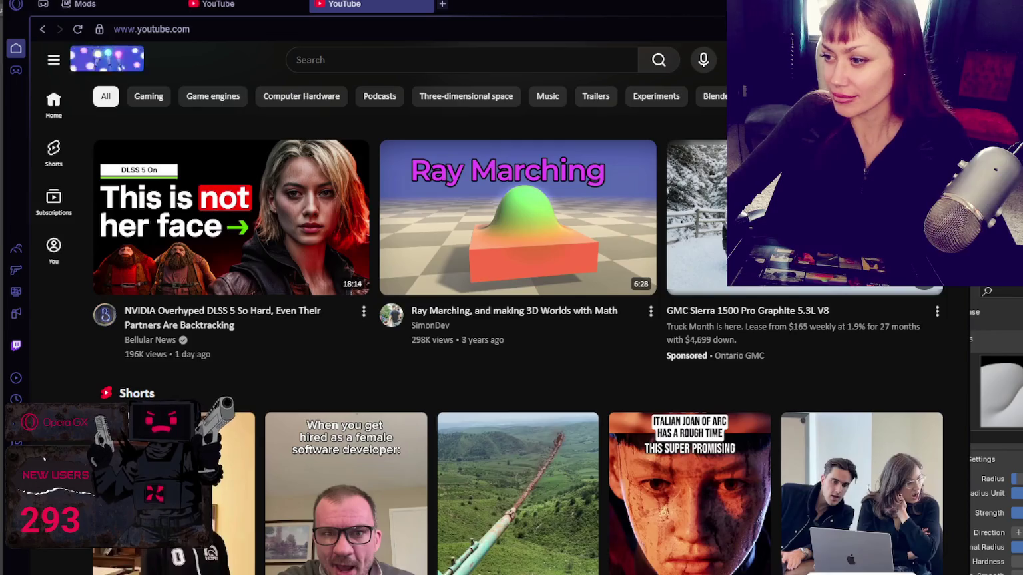
scroll(517, 333, "down", 1)
scroll(517, 333, "down", 6)
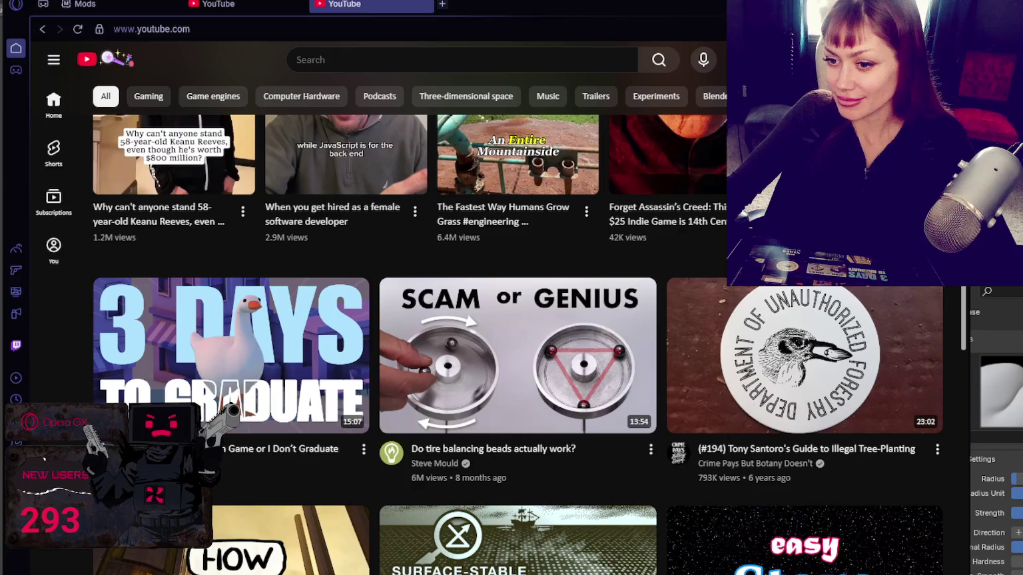
scroll(517, 333, "down", 1)
scroll(516, 333, "down", 1)
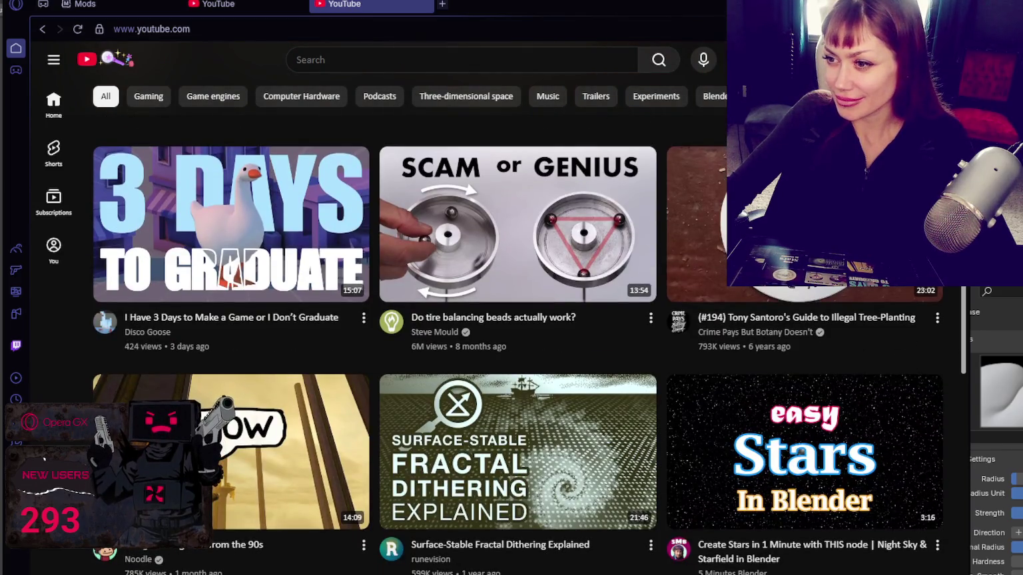
scroll(516, 333, "down", 1)
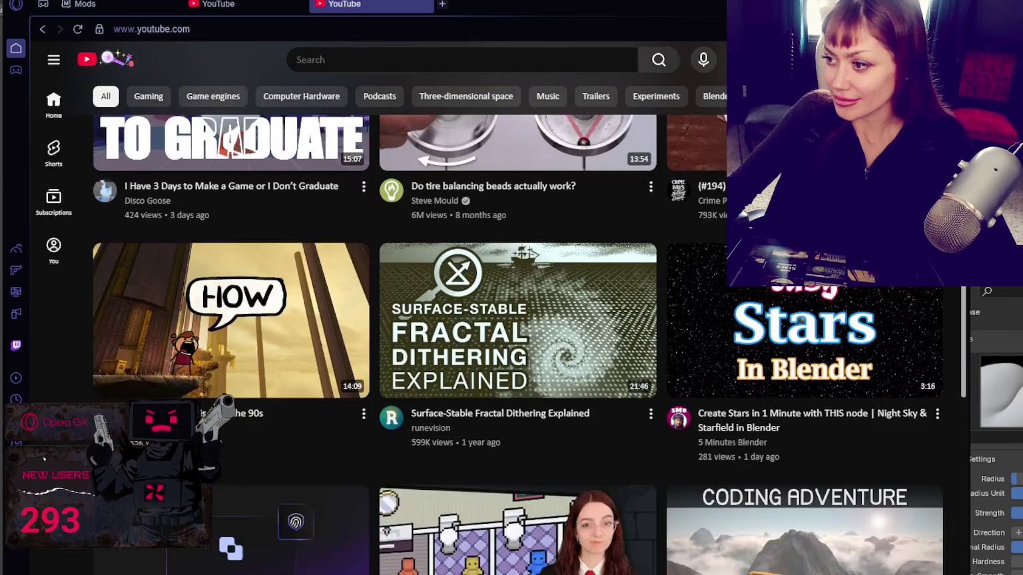
scroll(516, 333, "down", 1)
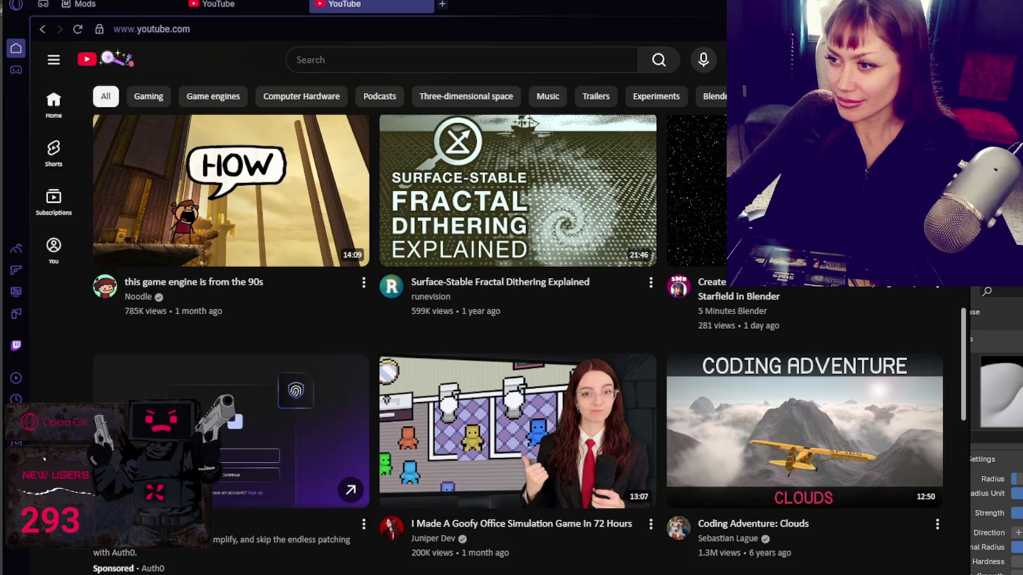
scroll(517, 333, "down", 2)
scroll(517, 333, "down", 2)
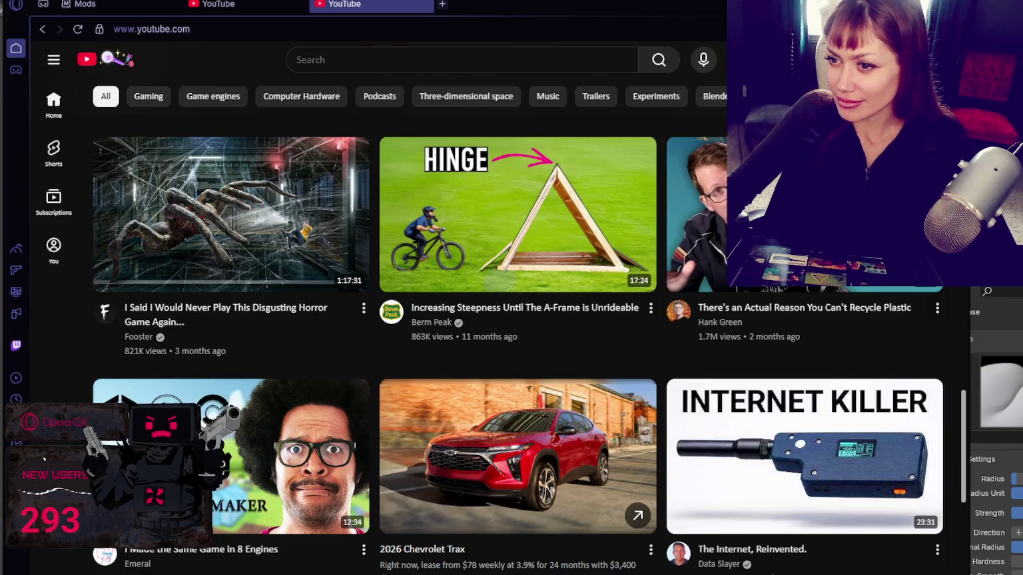
scroll(517, 333, "down", 3)
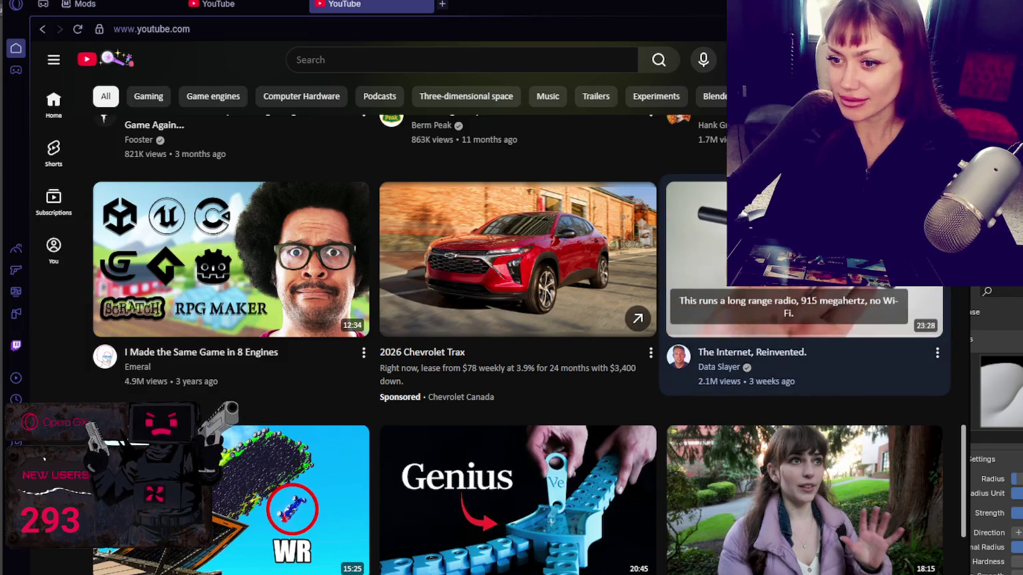
- Open 'The Internet, Reinvented' in a new tab and pop it out into a floating player
middle_click(800, 253)
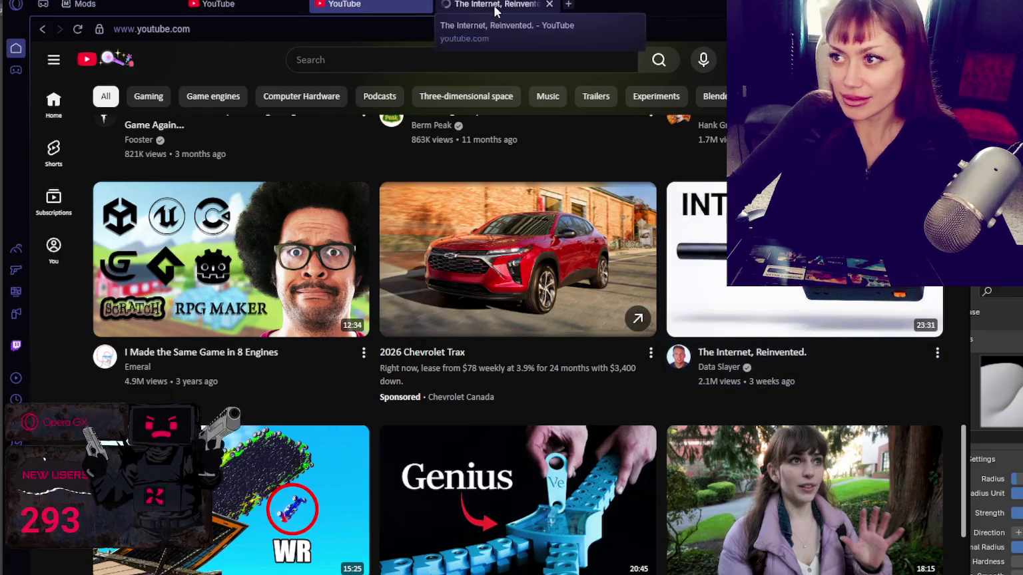
key("ctrl+Tab")
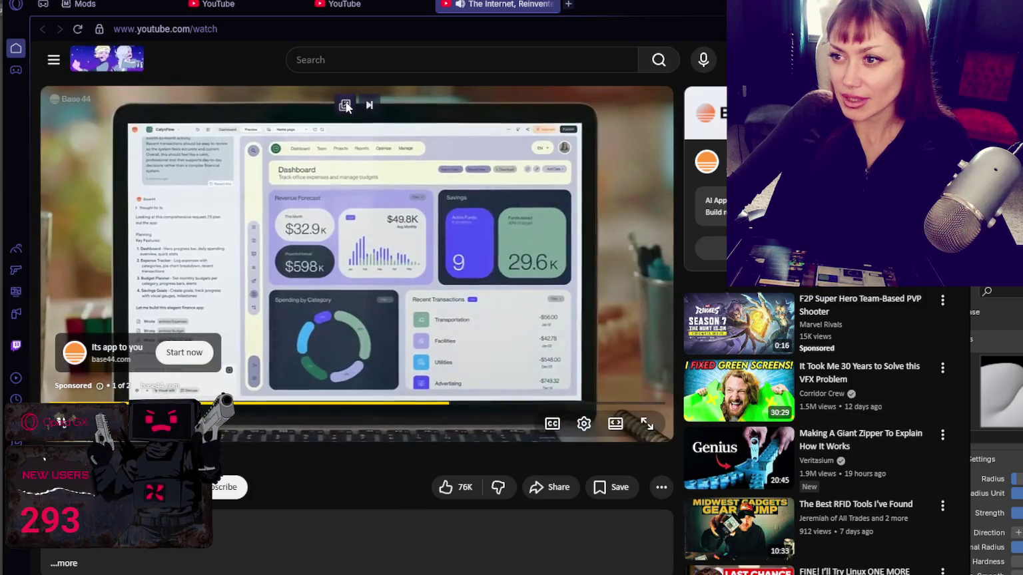
left_click(346, 106)
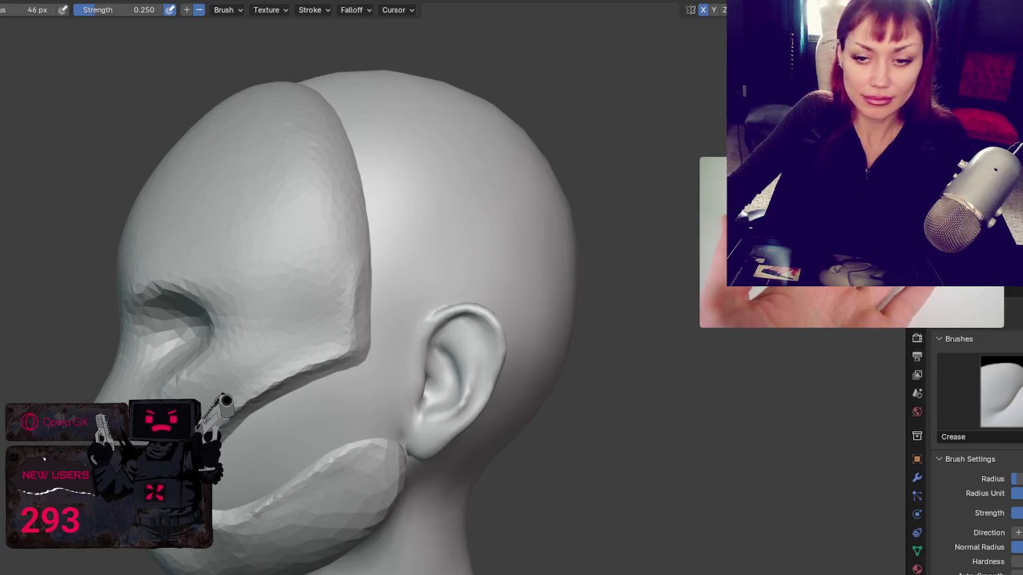
- Shrink the floating video player, then sharpen the crease along the mask's forehead edge
left_click_drag(699, 327, 521, 439)
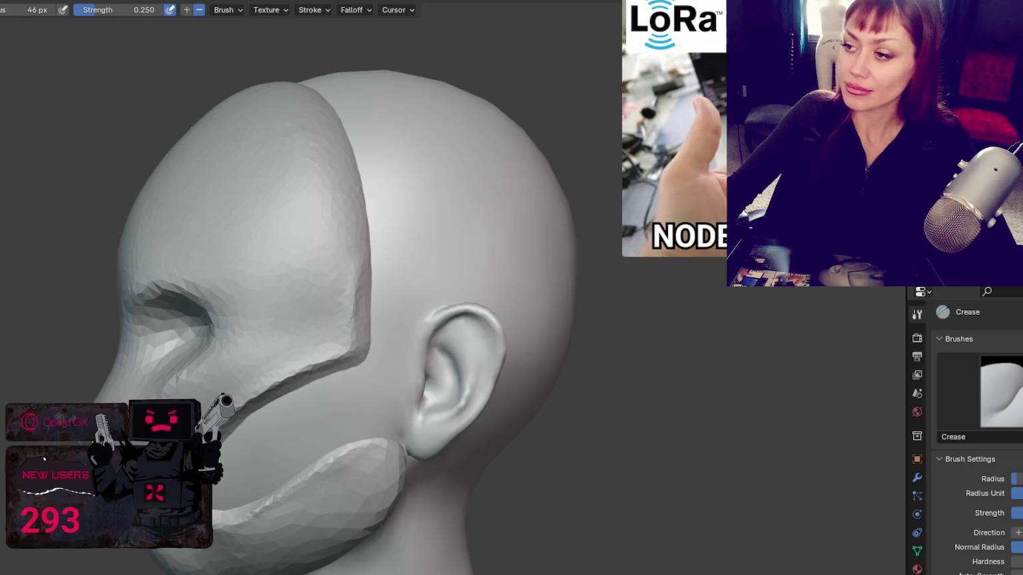
middle_click_drag(289, 290, 319, 274)
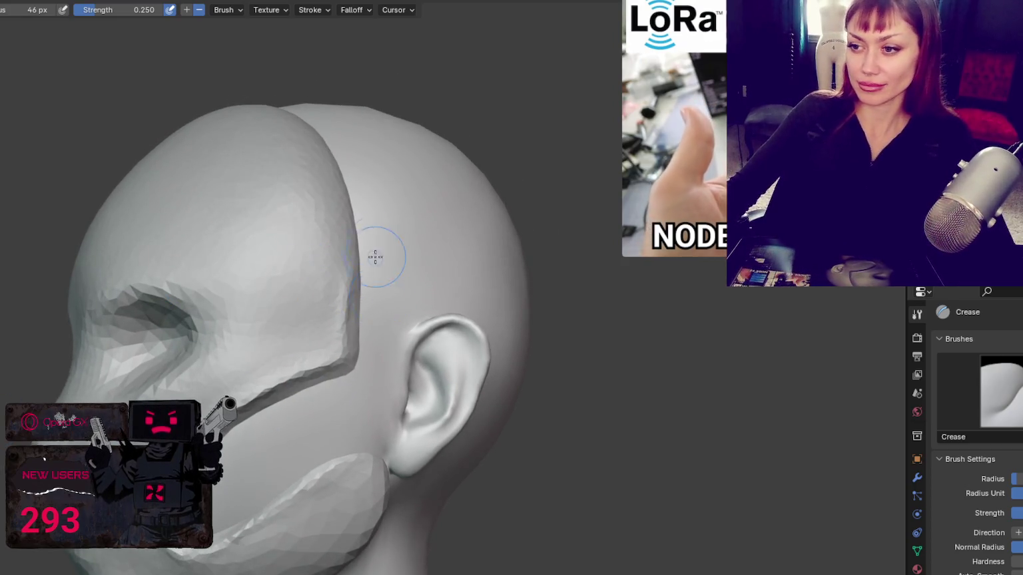
mouse_move(343, 217)
middle_mouse_down()
mouse_move(331, 171)
mouse_move(372, 235)
middle_mouse_up()
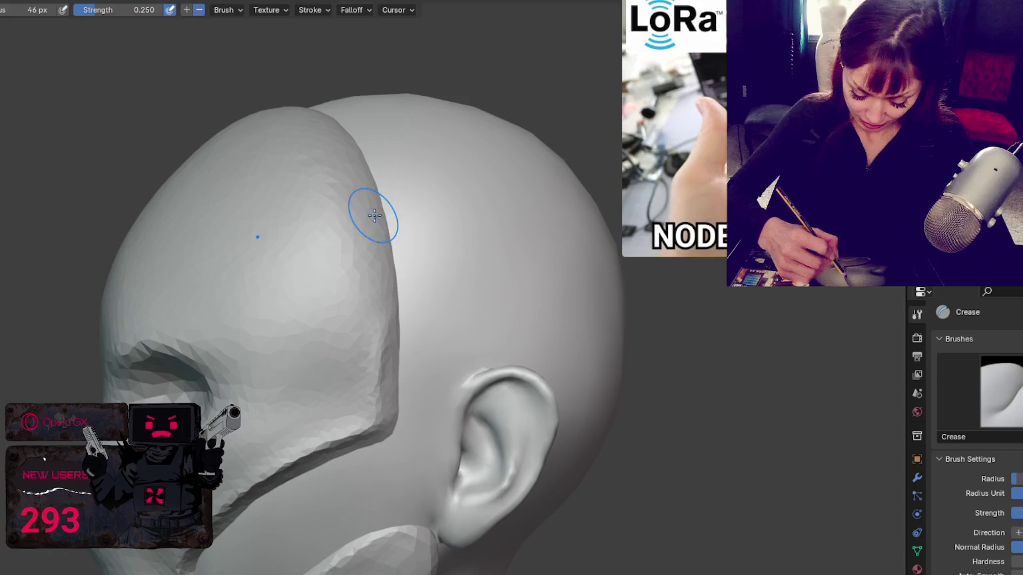
left_click_drag(342, 155, 377, 366)
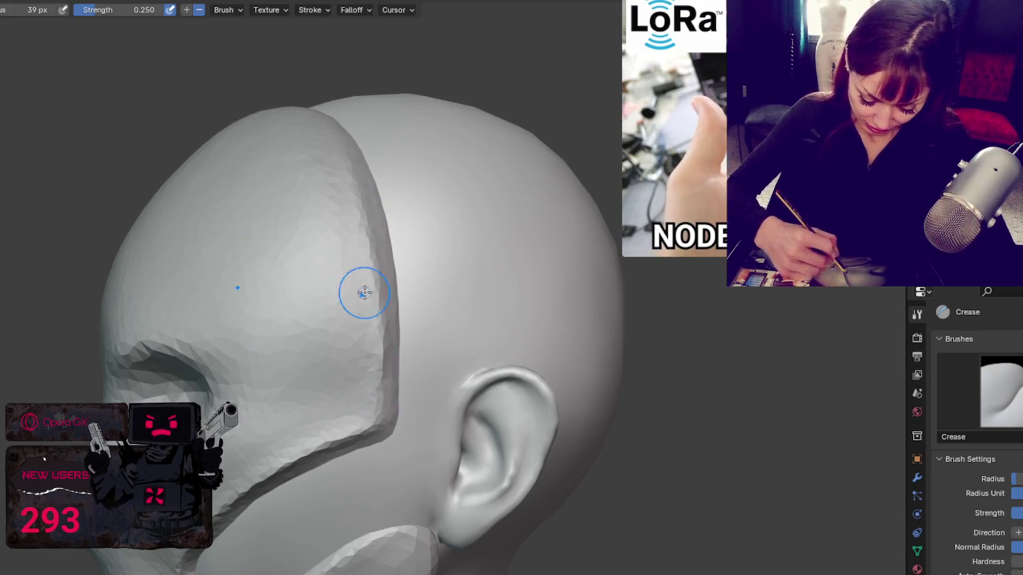
- Orbit around the skull, eye socket and jaw into a closer profile view
mouse_move(374, 397)
middle_mouse_down()
mouse_move(537, 342)
mouse_move(464, 333)
middle_mouse_up()
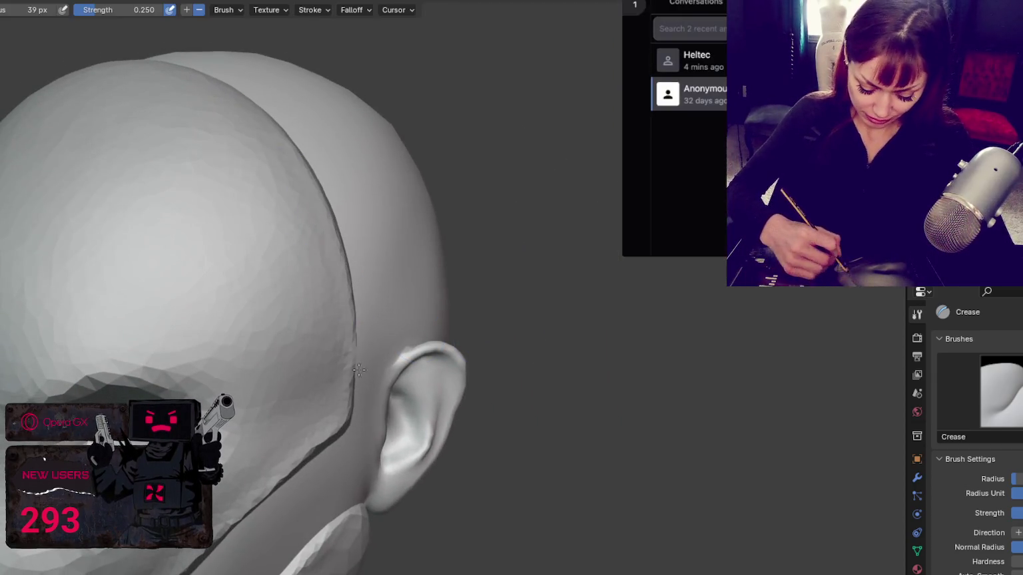
middle_click_drag(358, 370, 350, 326)
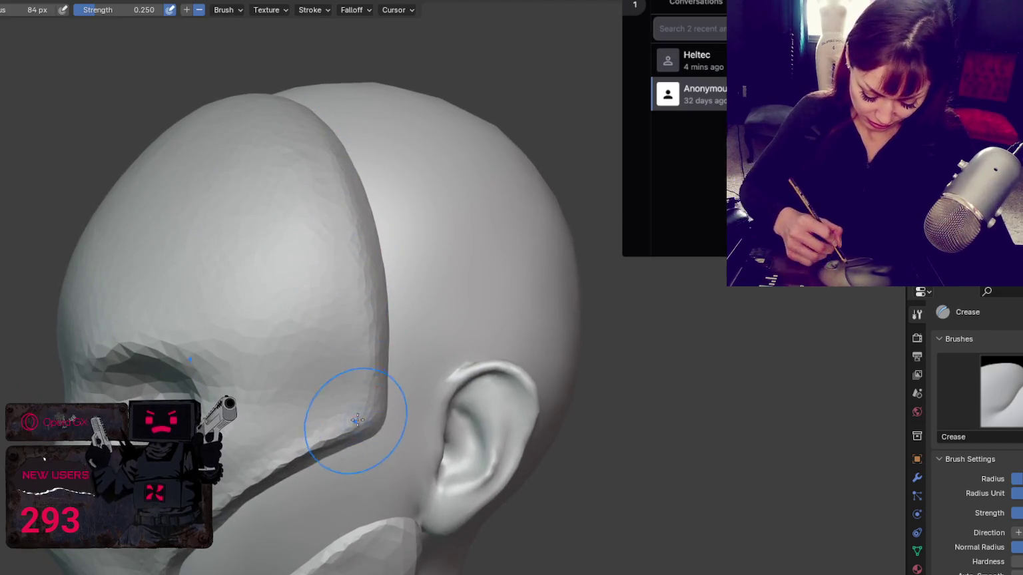
mouse_move(277, 281)
middle_mouse_down()
mouse_move(268, 329)
mouse_move(291, 258)
middle_mouse_up()
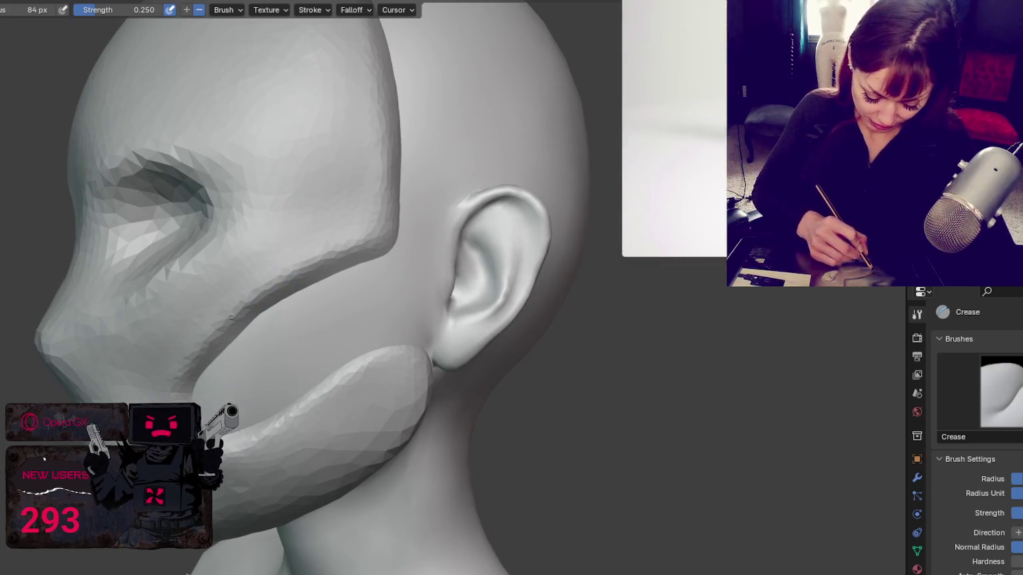
middle_click_drag(313, 400, 337, 411)
middle_click_drag(157, 364, 179, 276)
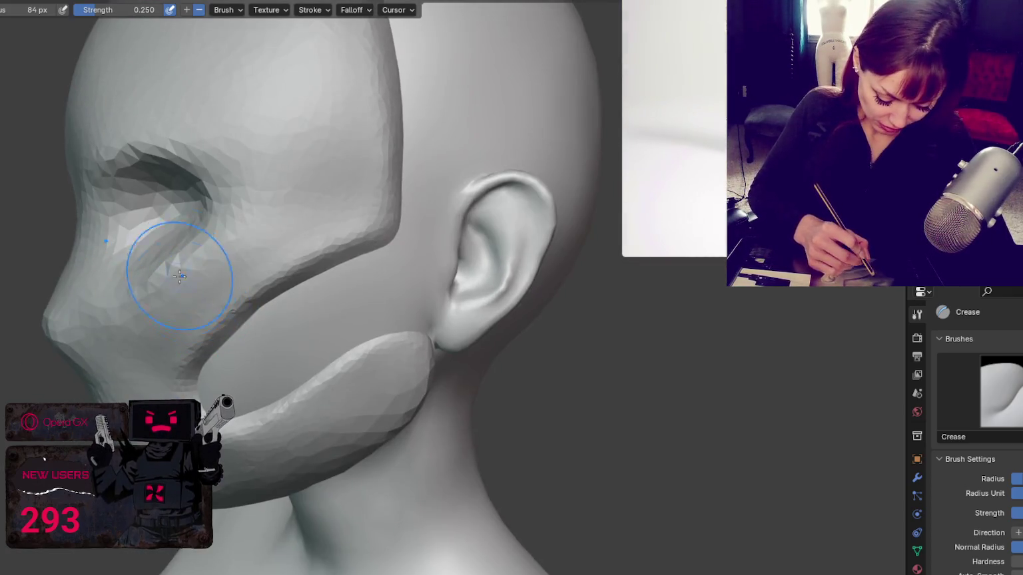
key("g")
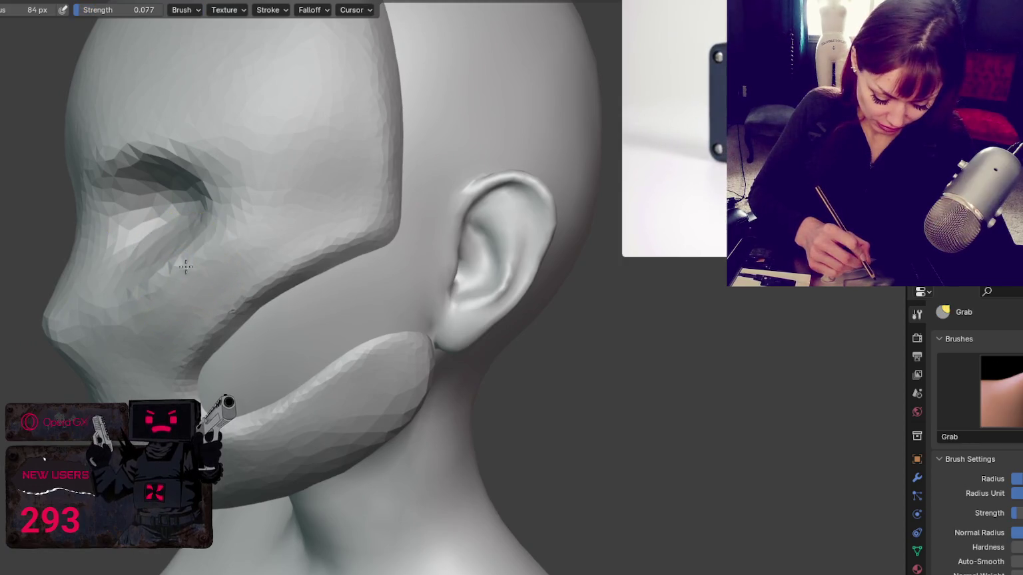
- Enlarge the Grab brush, smooth the cheek groove above the mouth rim, and pause then resume the video
middle_click_drag(247, 171, 377, 237)
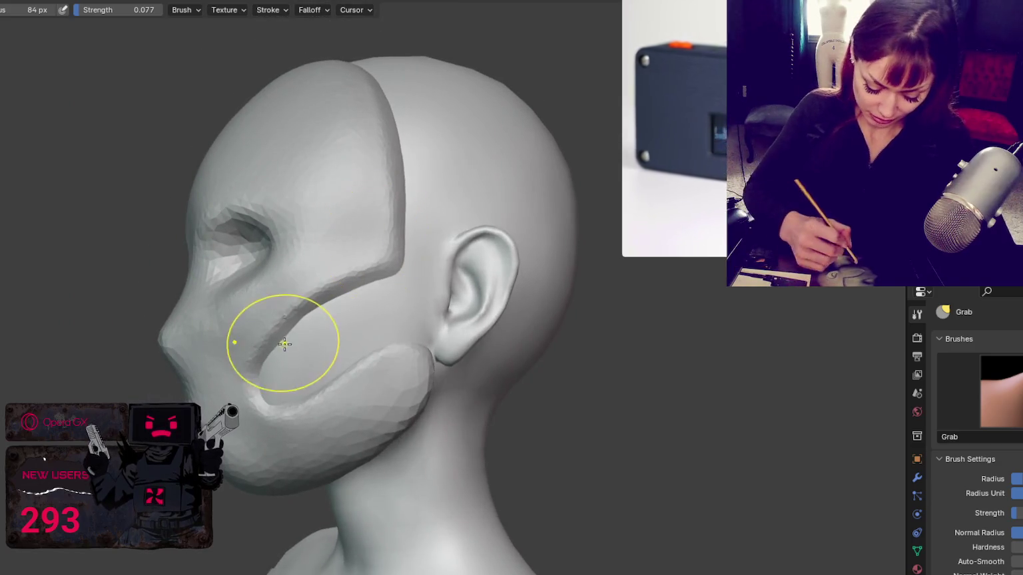
mouse_move(427, 388)
middle_mouse_down()
mouse_move(378, 385)
mouse_move(626, 390)
mouse_move(251, 445)
mouse_move(361, 516)
mouse_move(292, 433)
middle_mouse_up()
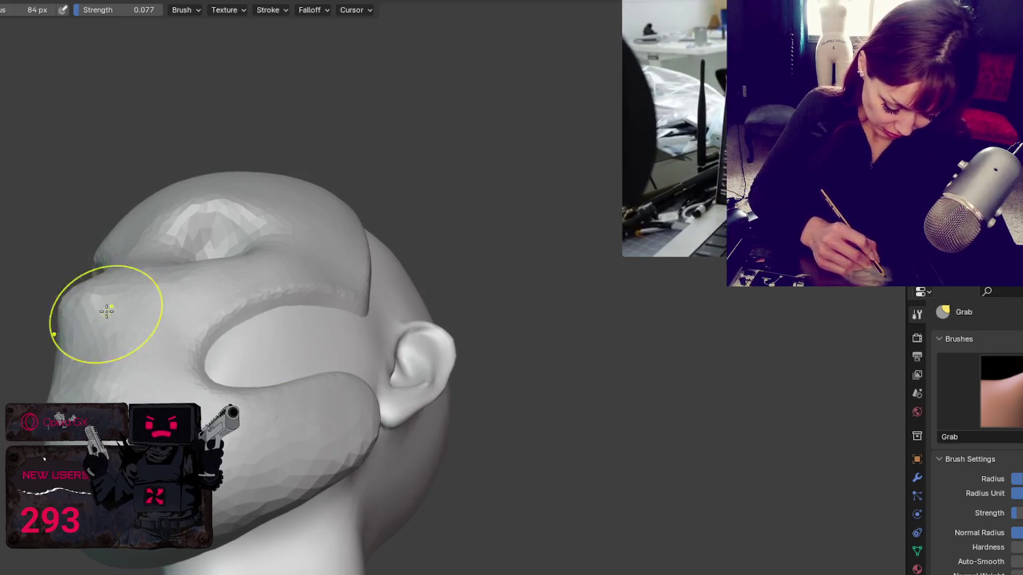
key("f")
left_click(160, 293)
mouse_move(160, 286)
middle_mouse_down()
mouse_move(250, 267)
mouse_move(281, 201)
mouse_move(258, 313)
middle_mouse_up()
key("f")
left_click(310, 201)
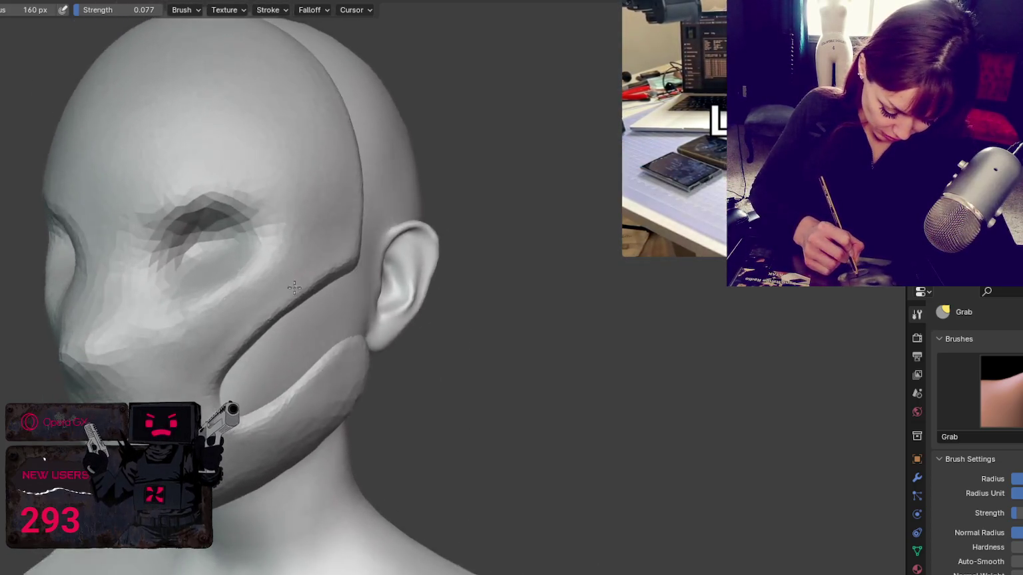
left_click_drag(331, 308, 307, 332)
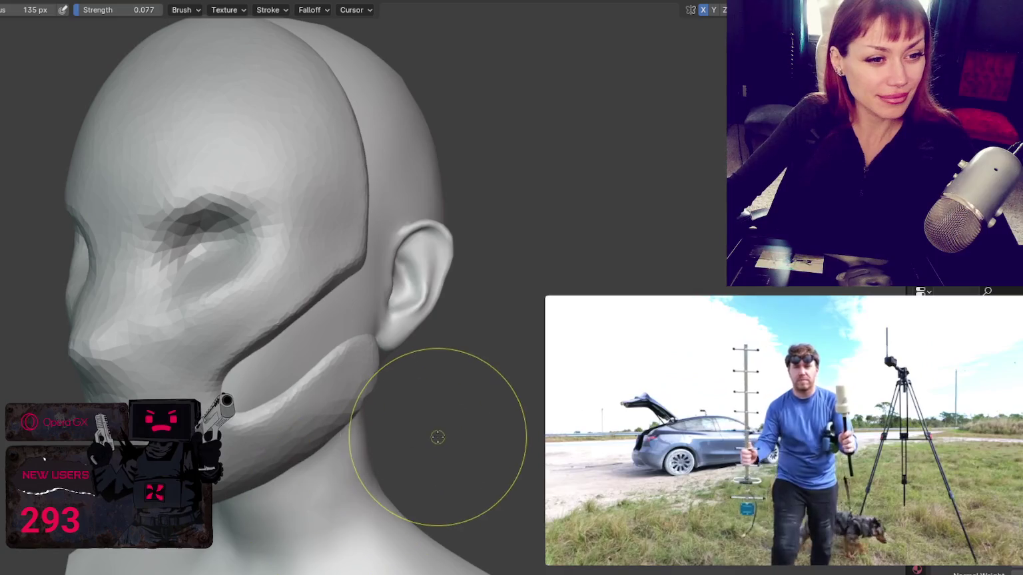
left_click(655, 413)
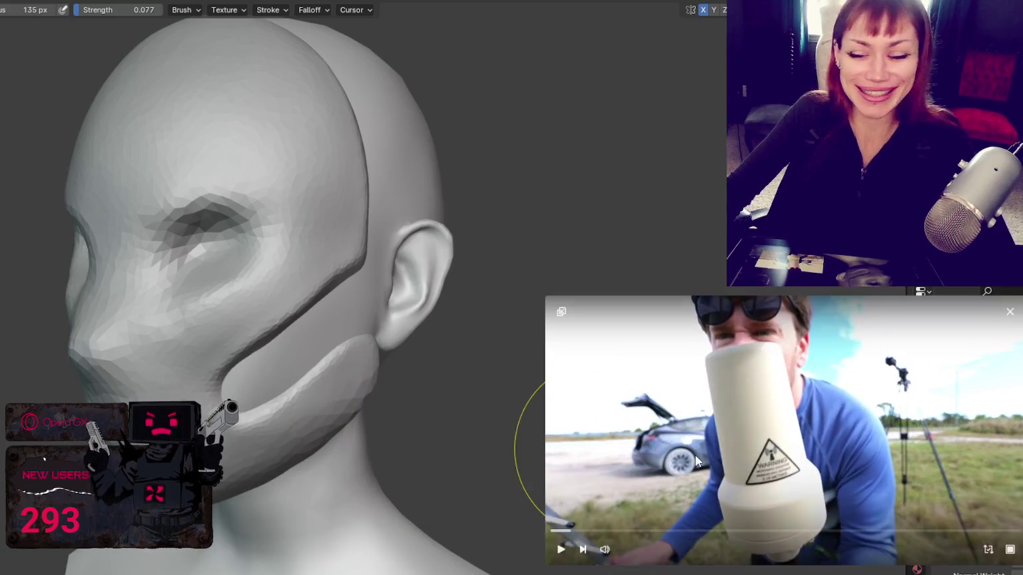
left_click(654, 413)
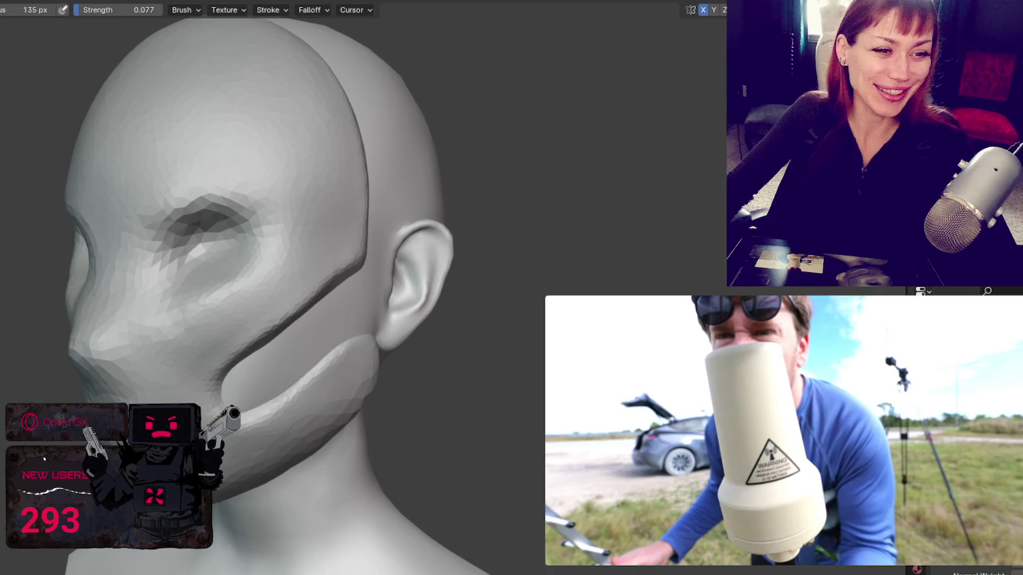
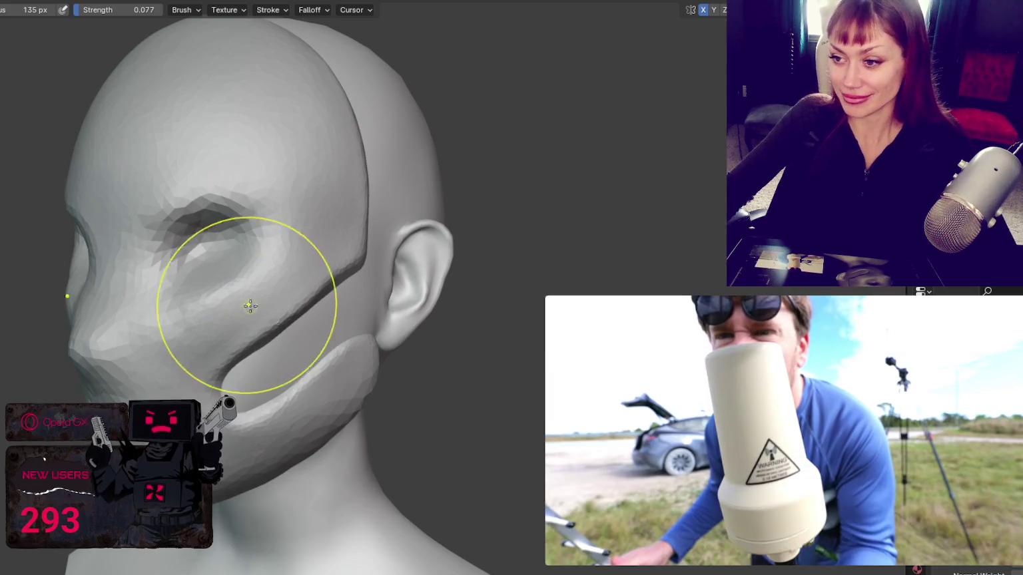
- Sculpt the cheek cutouts from several angles, resizing the brush to 128, 91 and 72 px
mouse_move(171, 228)
middle_mouse_down()
mouse_move(187, 266)
mouse_move(69, 239)
middle_mouse_up()
scroll(205, 182, "down", 3)
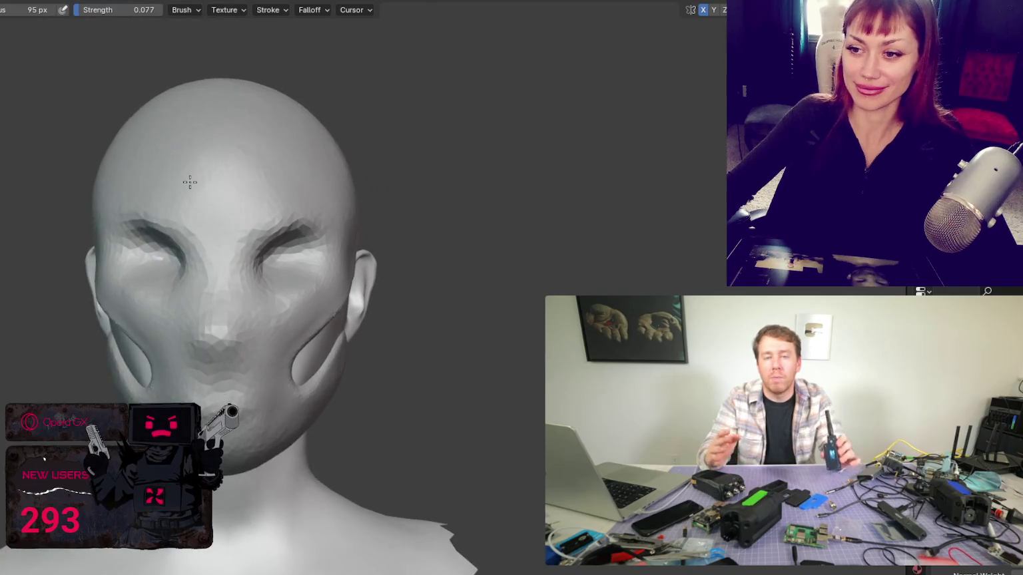
key("f")
left_click(373, 171)
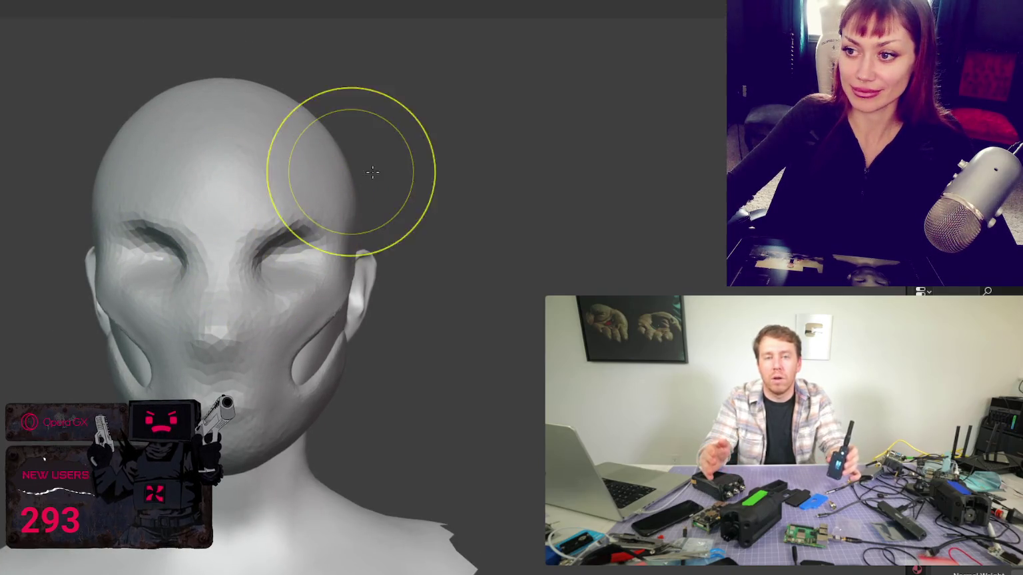
mouse_move(326, 200)
middle_mouse_down()
mouse_move(293, 227)
mouse_move(308, 251)
middle_mouse_up()
mouse_move(218, 379)
middle_mouse_down()
mouse_move(292, 387)
mouse_move(286, 379)
mouse_move(293, 393)
middle_mouse_up()
key("f")
left_click(290, 398)
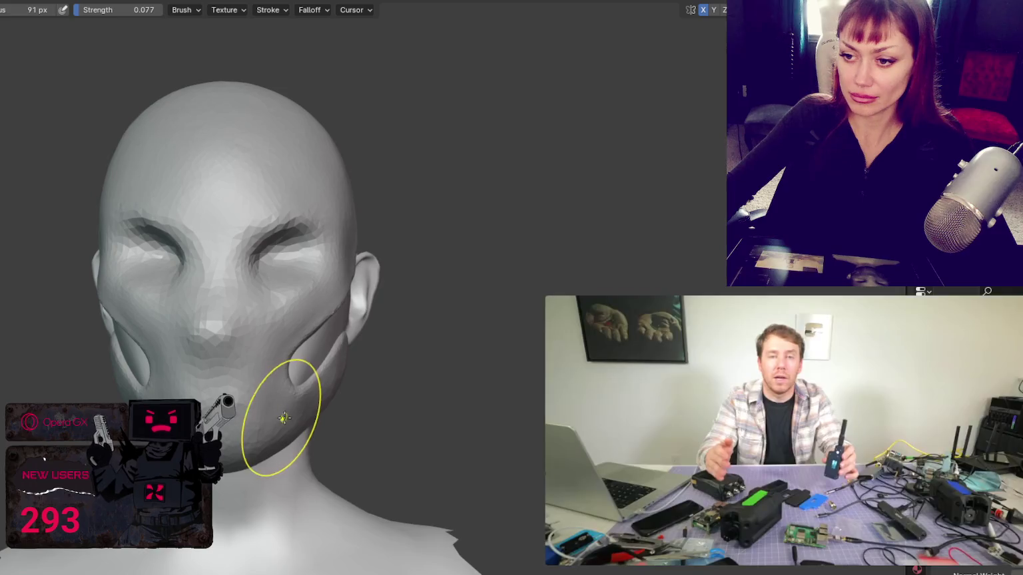
key("f")
left_click(230, 419)
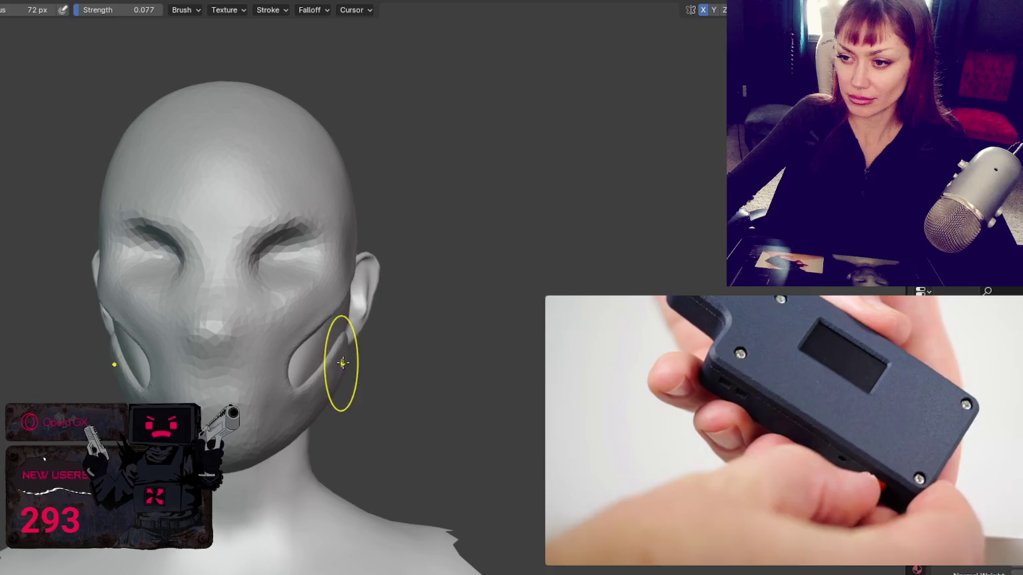
- Undo one bad stroke, then refine the jaw edge with 98, 32, 40 and 76 px brushes
key("ctrl+z")
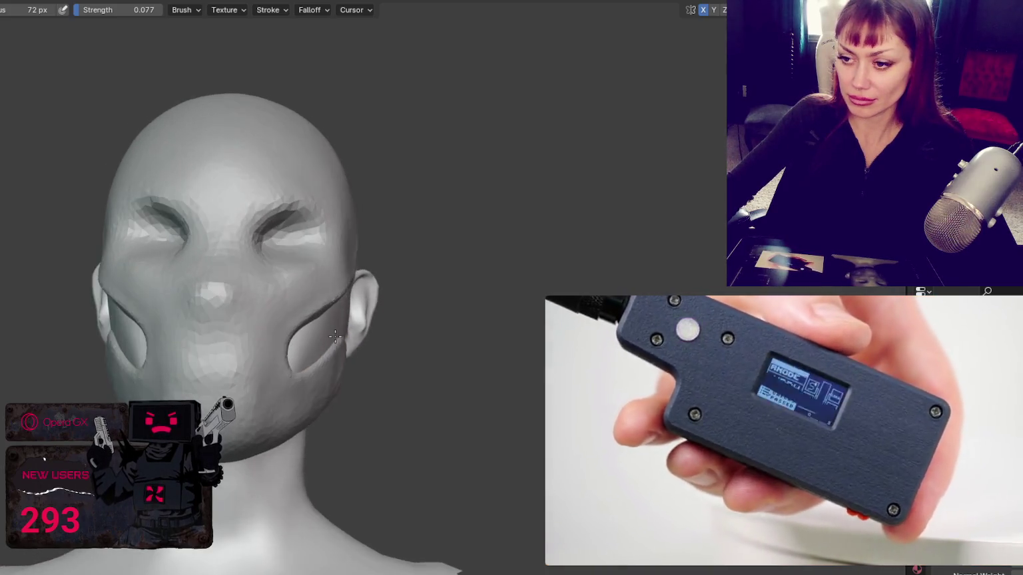
key("f")
left_click(274, 391)
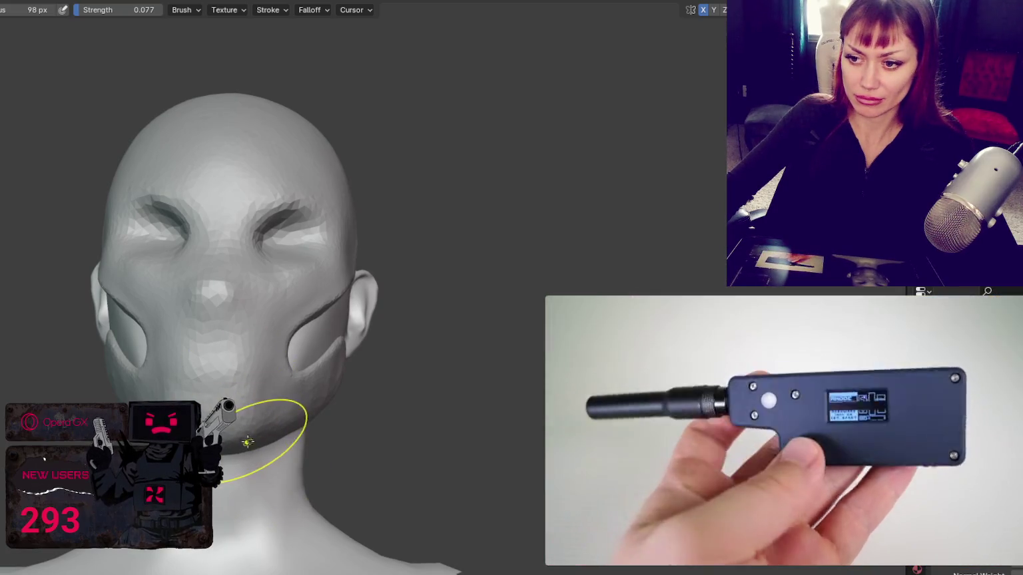
key("f")
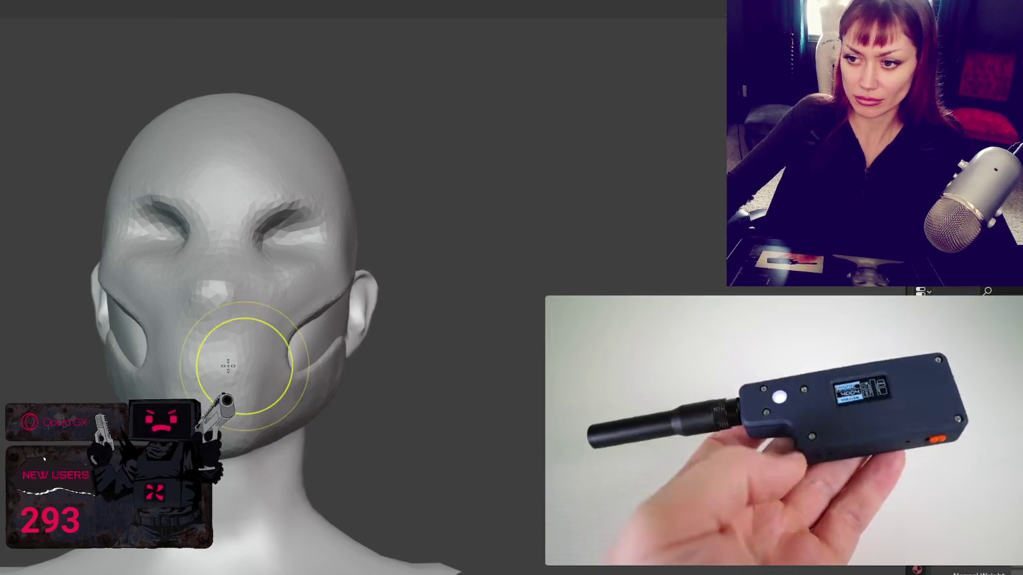
left_click(263, 327)
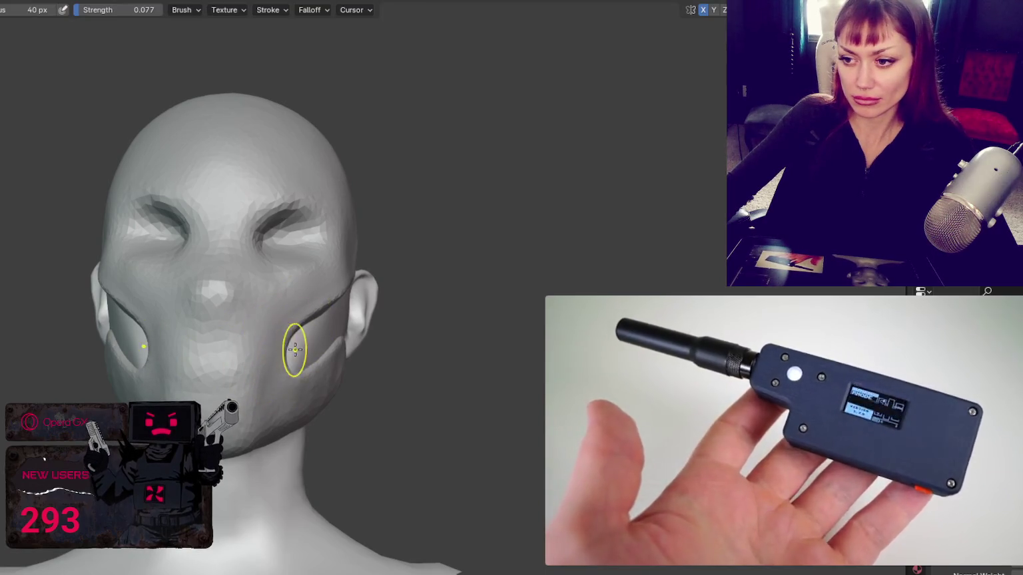
key("f")
left_click(265, 422)
key("f")
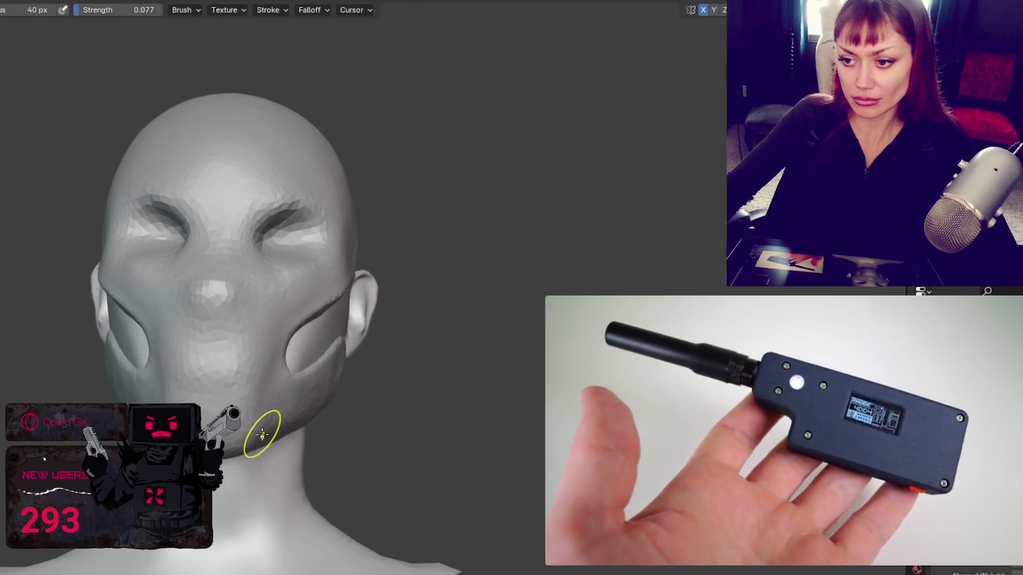
left_click(293, 431)
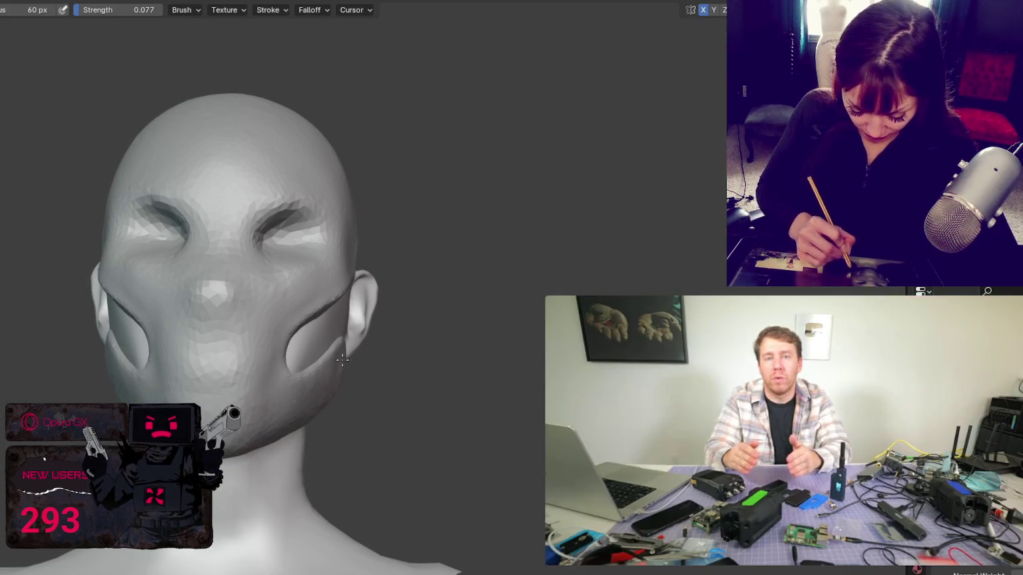
- Enlarge the brush over the jaw and inspect the mask from behind the head
mouse_move(342, 360)
middle_mouse_down()
mouse_move(385, 397)
mouse_move(323, 494)
middle_mouse_up()
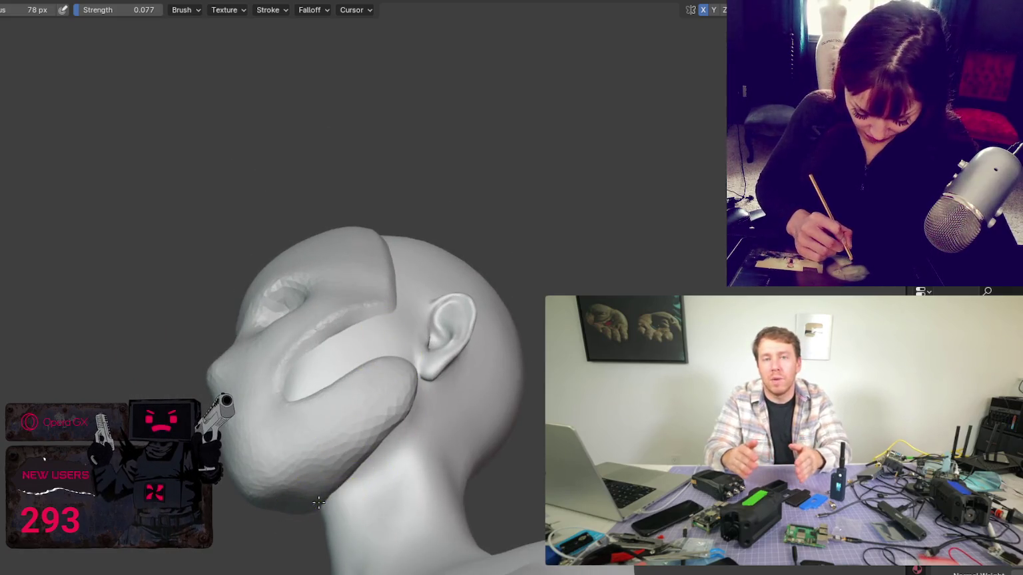
key("bracketright")
key("bracketright")
key("bracketright")
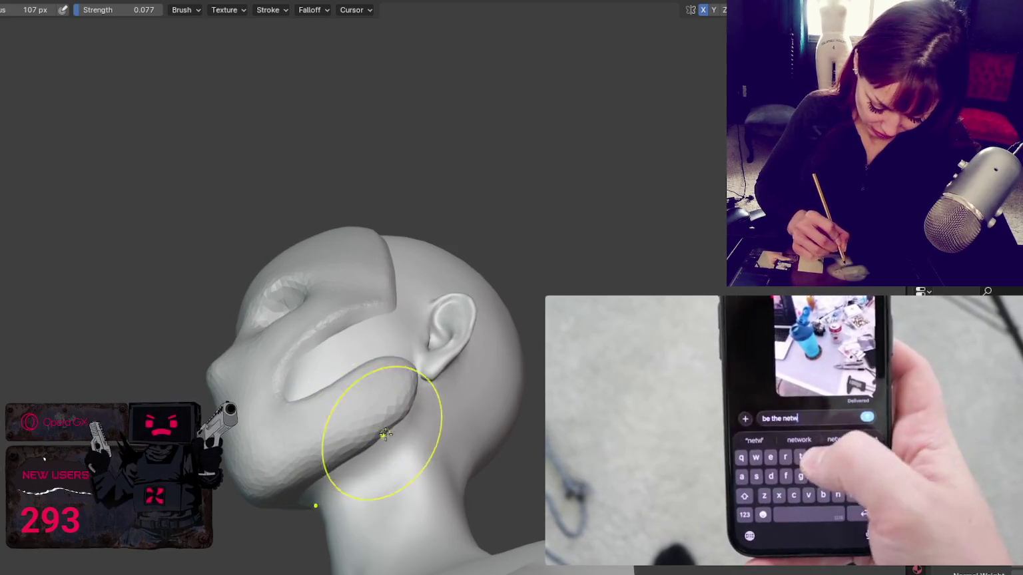
middle_click_drag(427, 418, 313, 441)
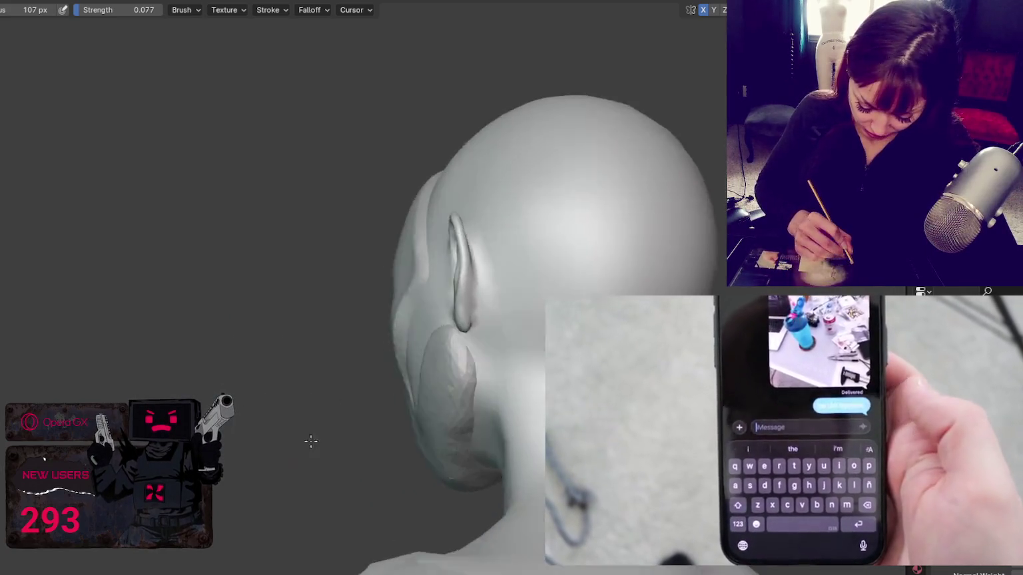
middle_click_drag(446, 427, 448, 394)
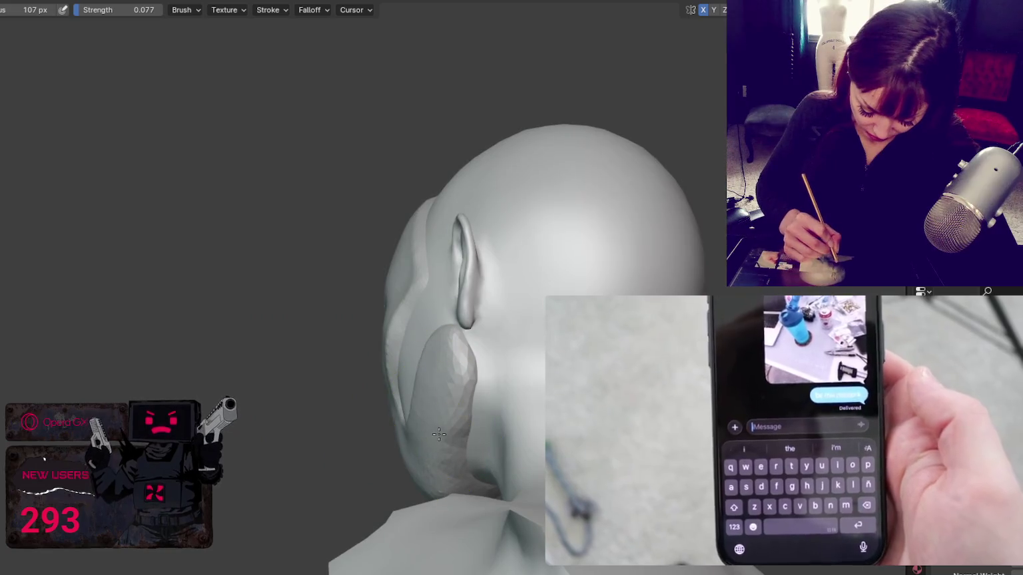
middle_click_drag(432, 434, 441, 423)
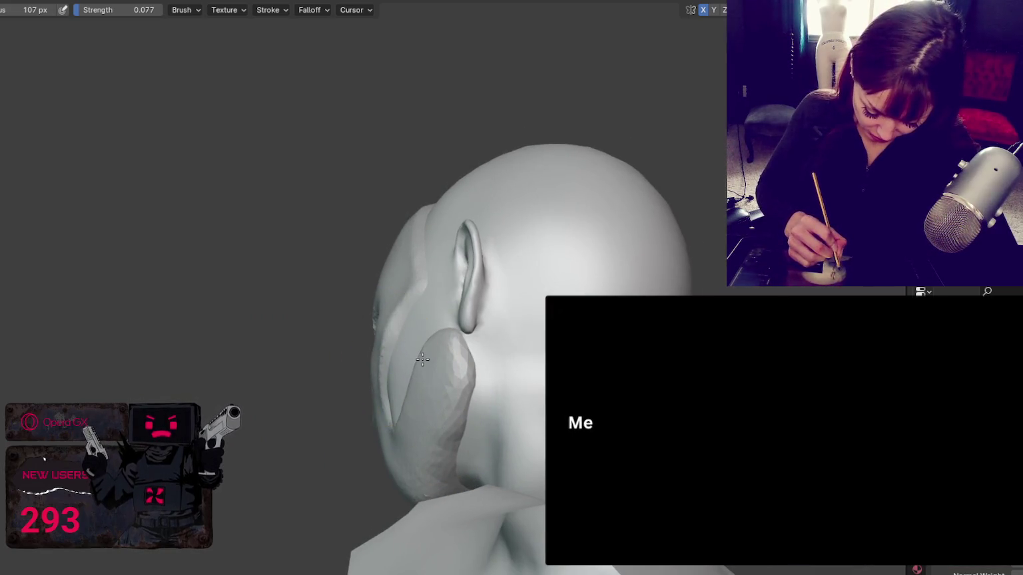
mouse_move(384, 435)
middle_mouse_down()
mouse_move(434, 377)
mouse_move(303, 401)
middle_mouse_up()
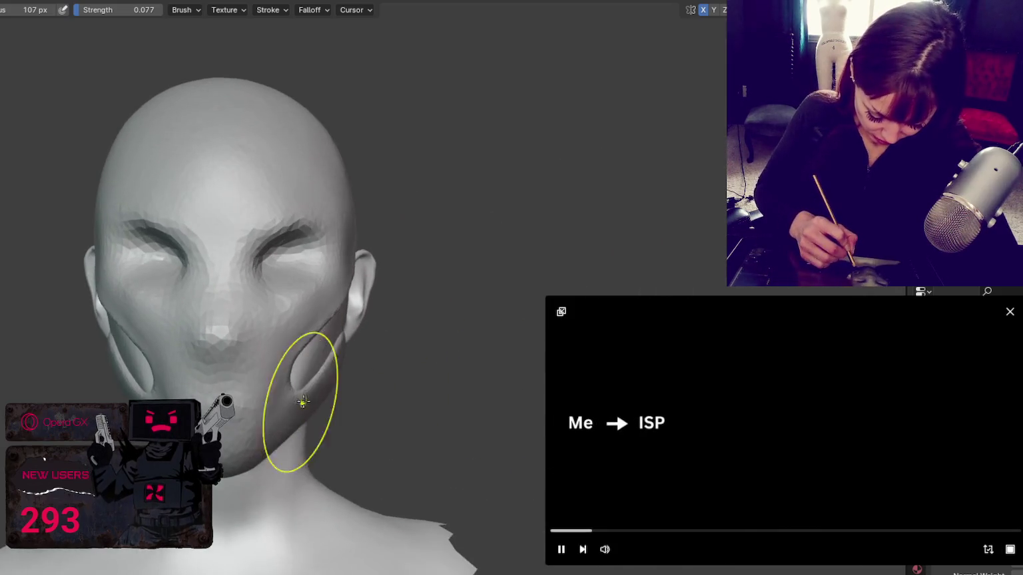
- Sculpt the cheek cutouts with a 57–70 px brush, working around to the left ear side
key("f")
left_click(278, 401)
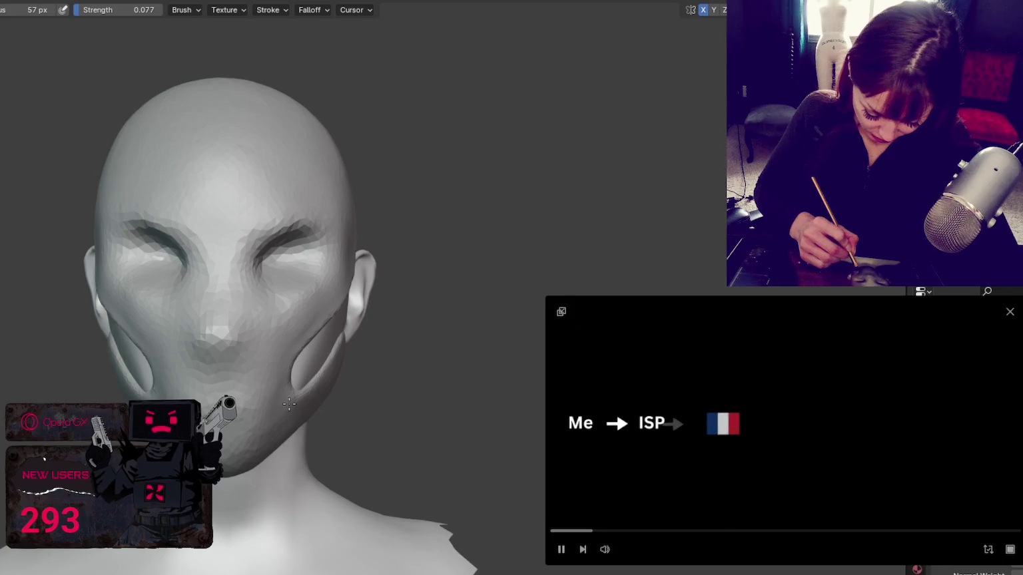
key("f")
left_click(263, 406)
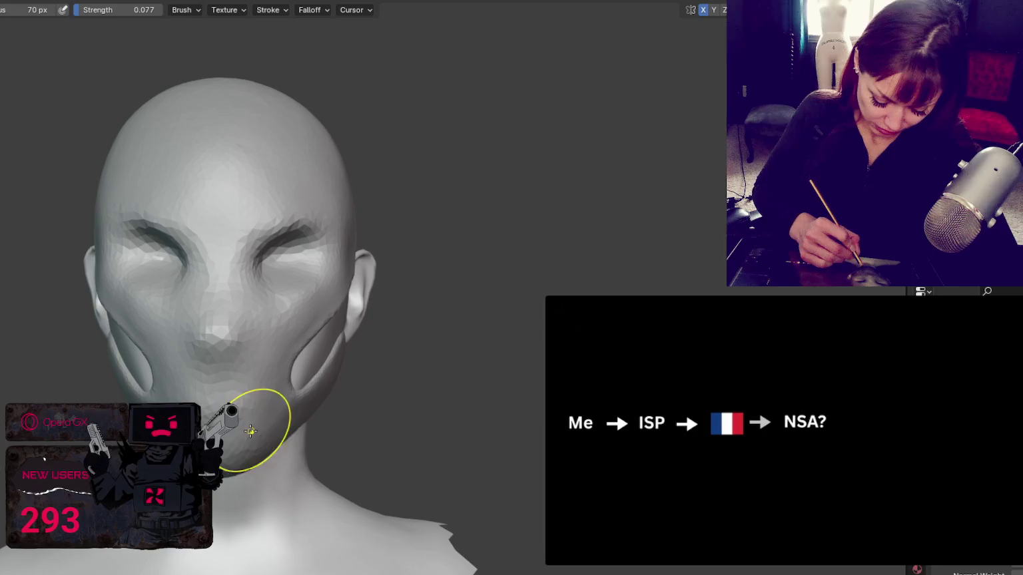
middle_click_drag(243, 439, 245, 446)
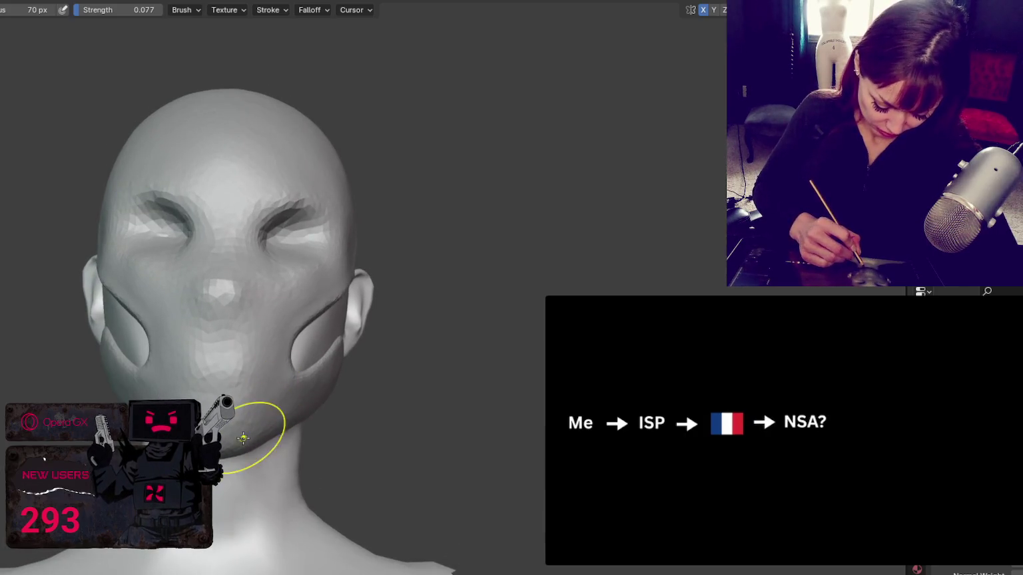
middle_click_drag(208, 426, 287, 433)
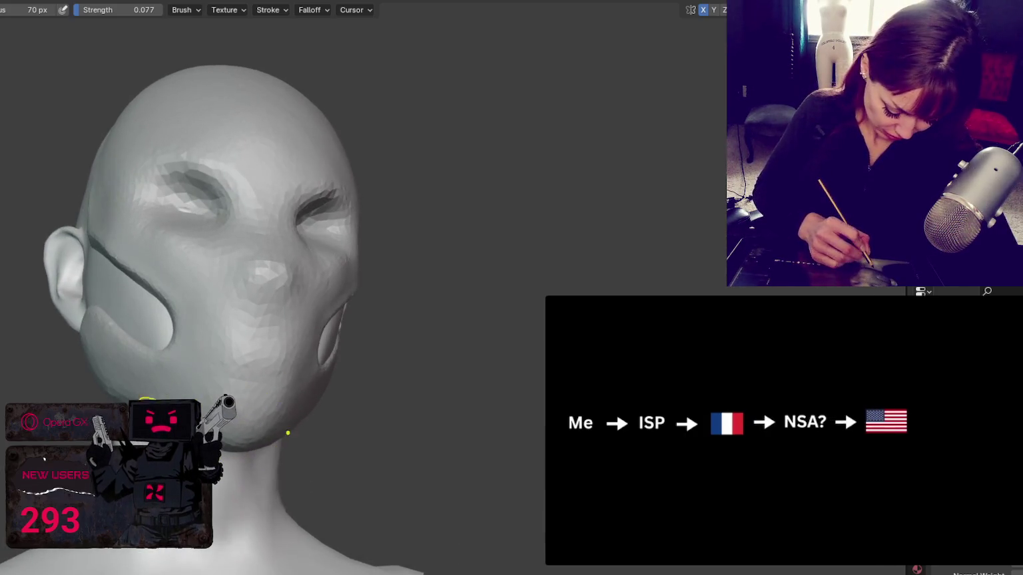
middle_click_drag(192, 392, 117, 383)
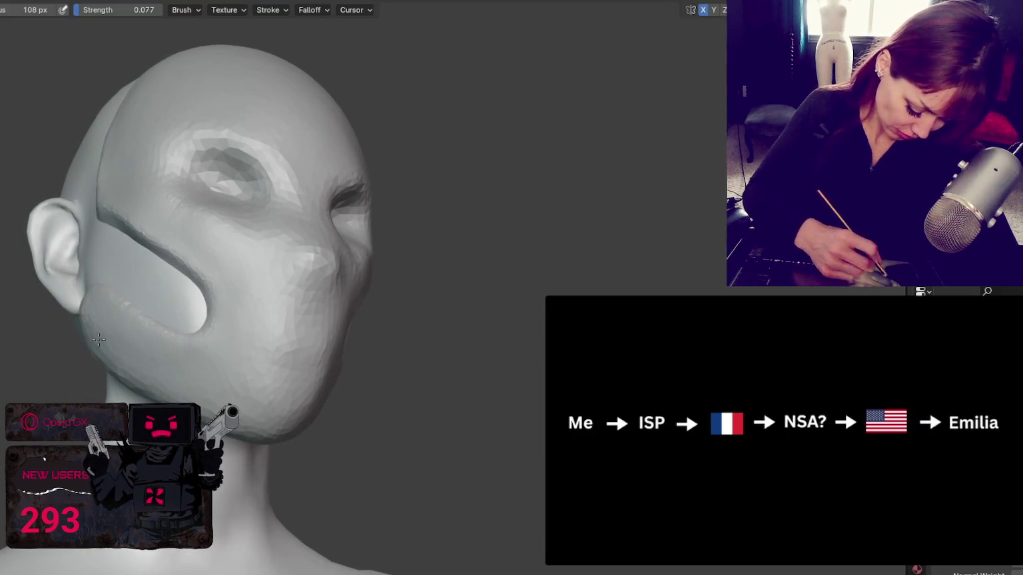
middle_click_drag(287, 331, 441, 286)
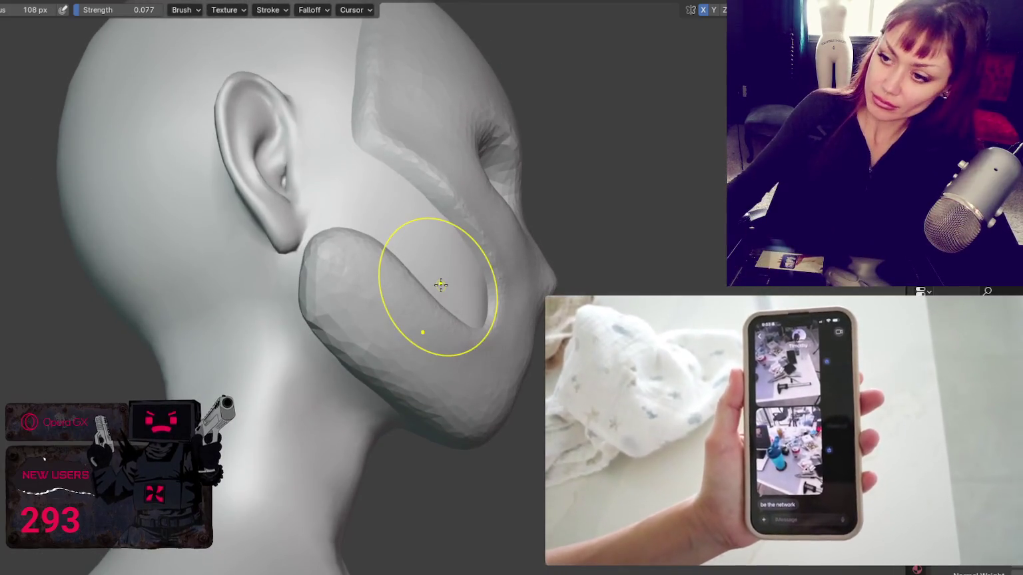
scroll(441, 285, "up", 2)
key("s")
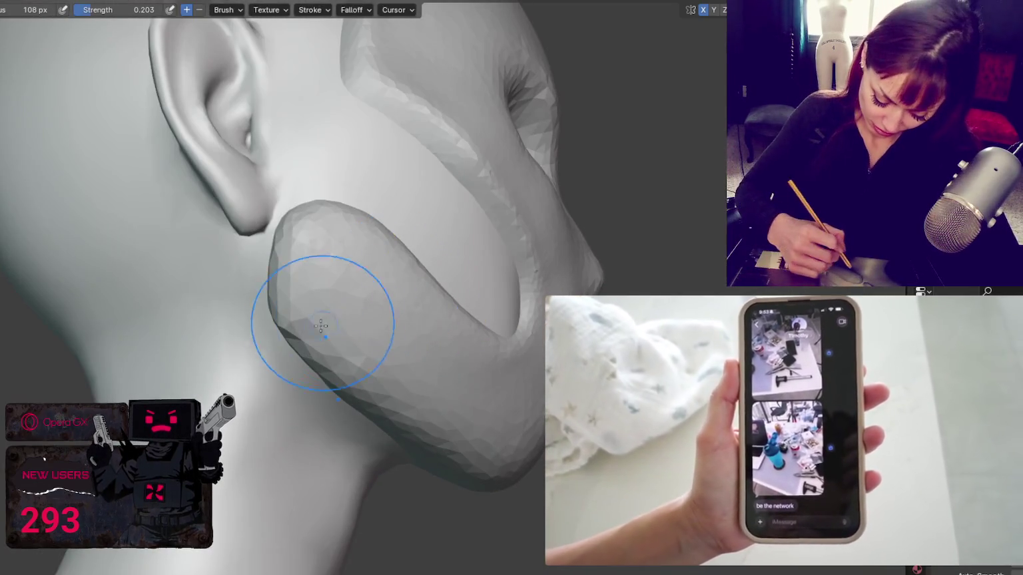
left_click_drag(306, 297, 400, 422)
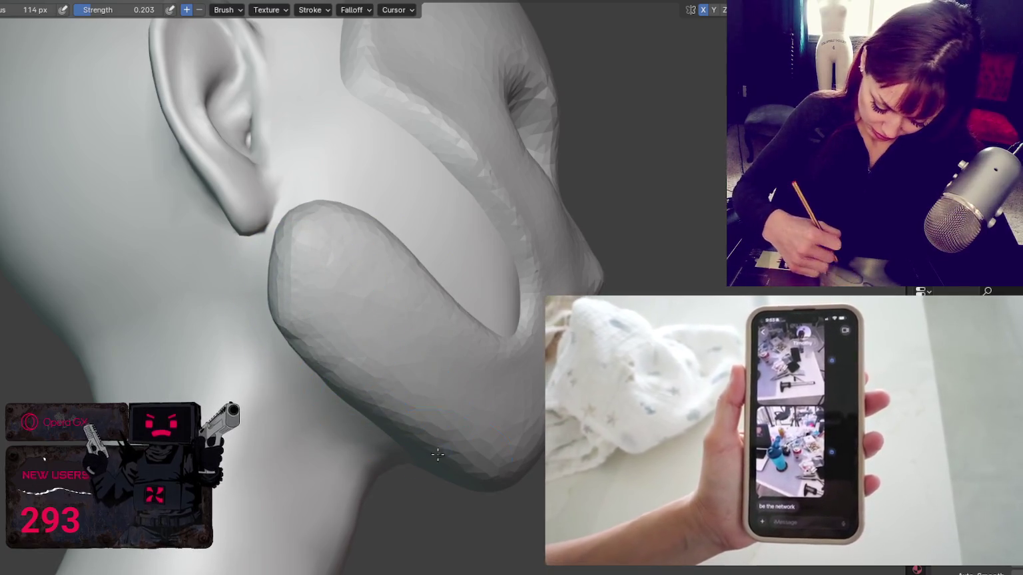
key("g")
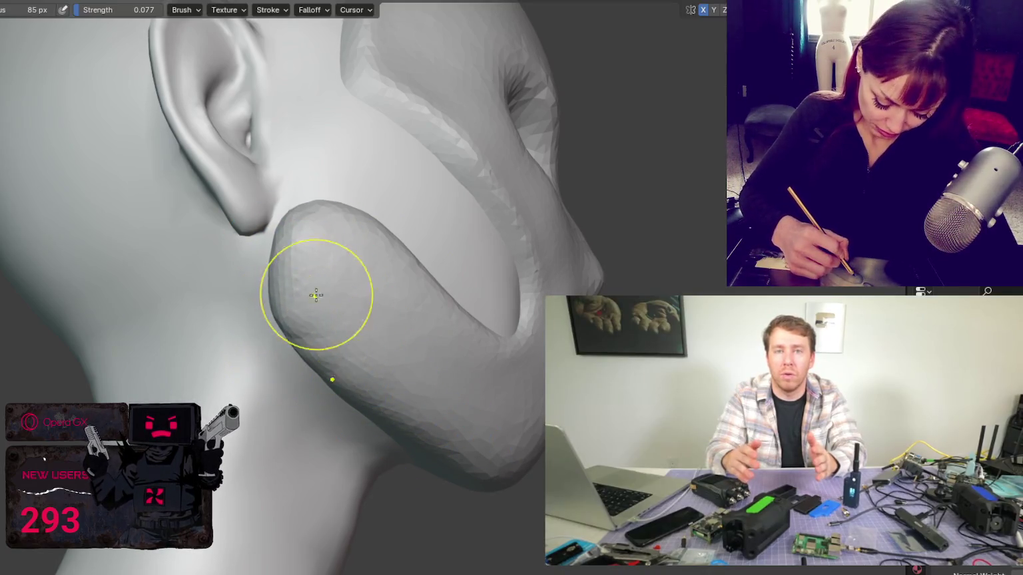
middle_click_drag(304, 269, 208, 366)
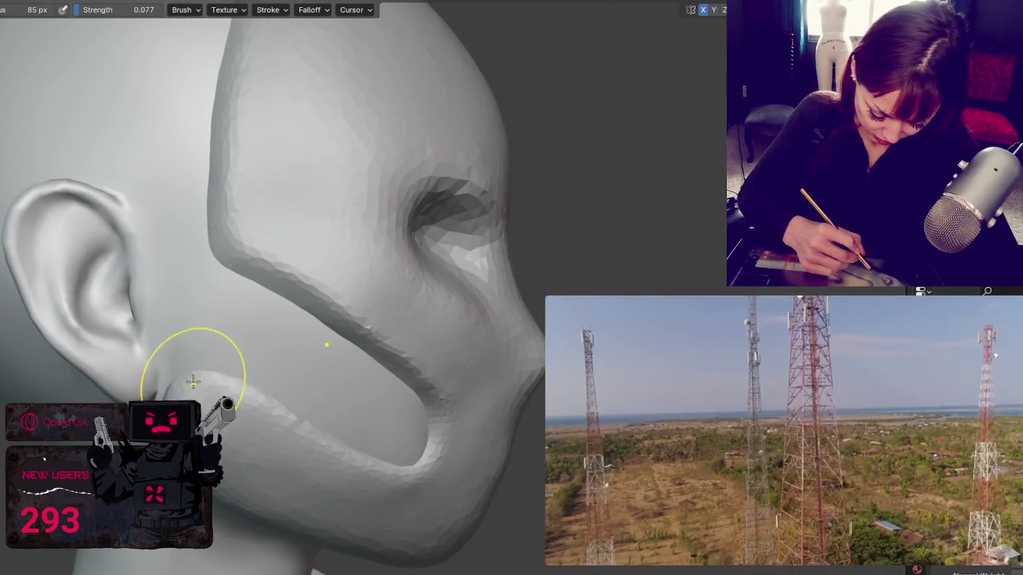
key("x")
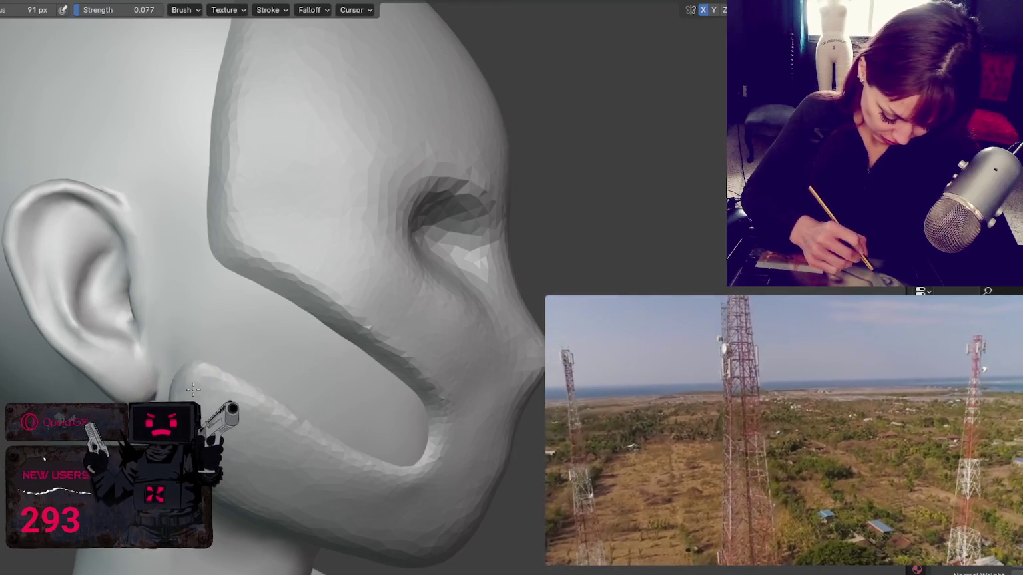
mouse_move(373, 399)
middle_mouse_down()
mouse_move(95, 374)
mouse_move(177, 339)
middle_mouse_up()
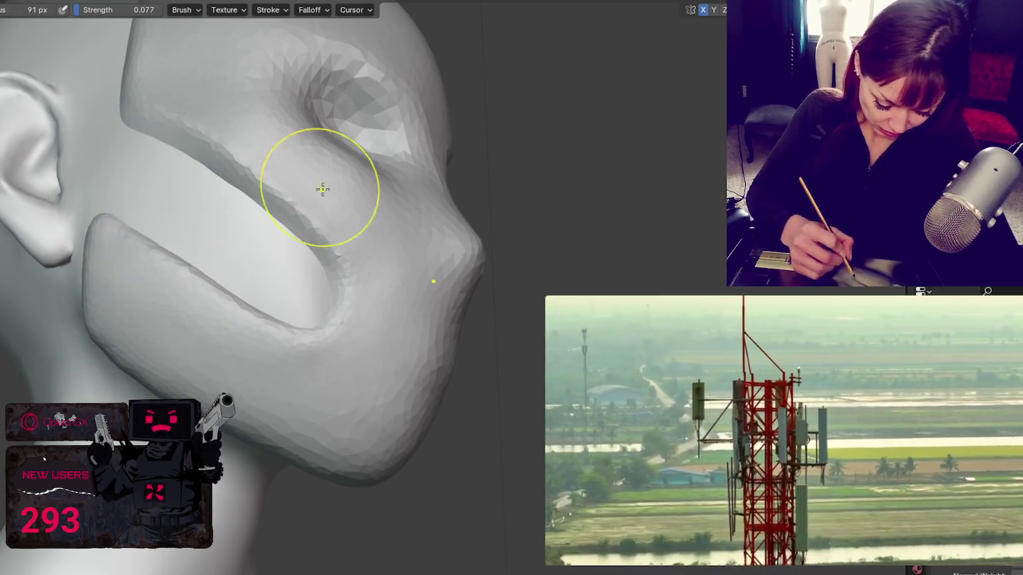
middle_click_drag(322, 189, 233, 204)
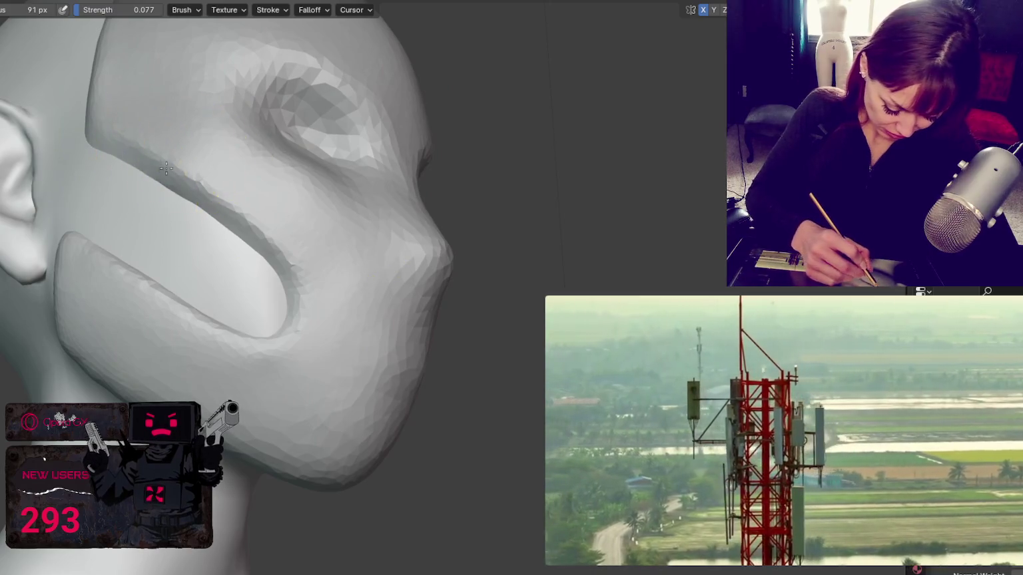
middle_click_drag(270, 223, 59, 290)
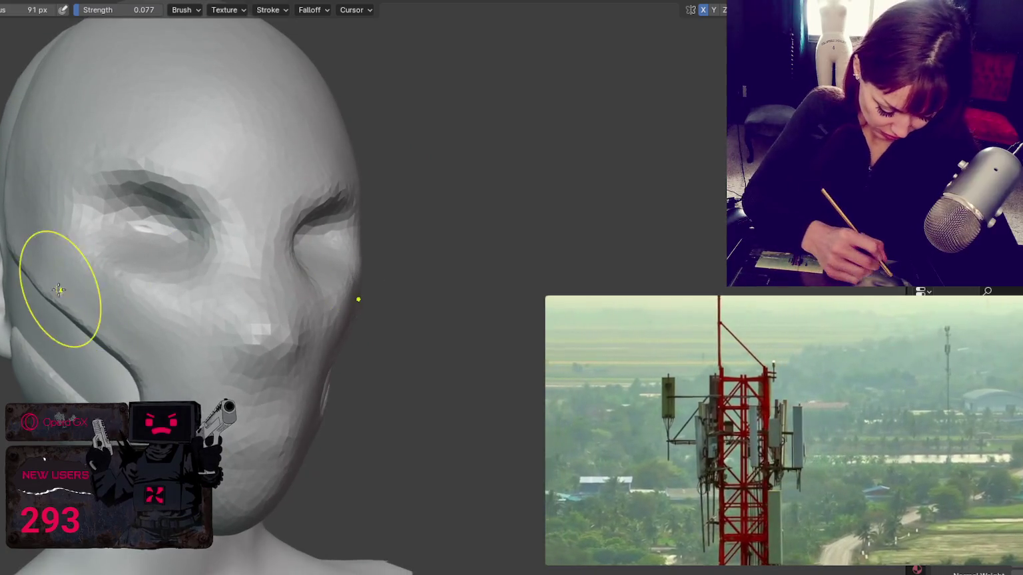
middle_click_drag(19, 229, 34, 228)
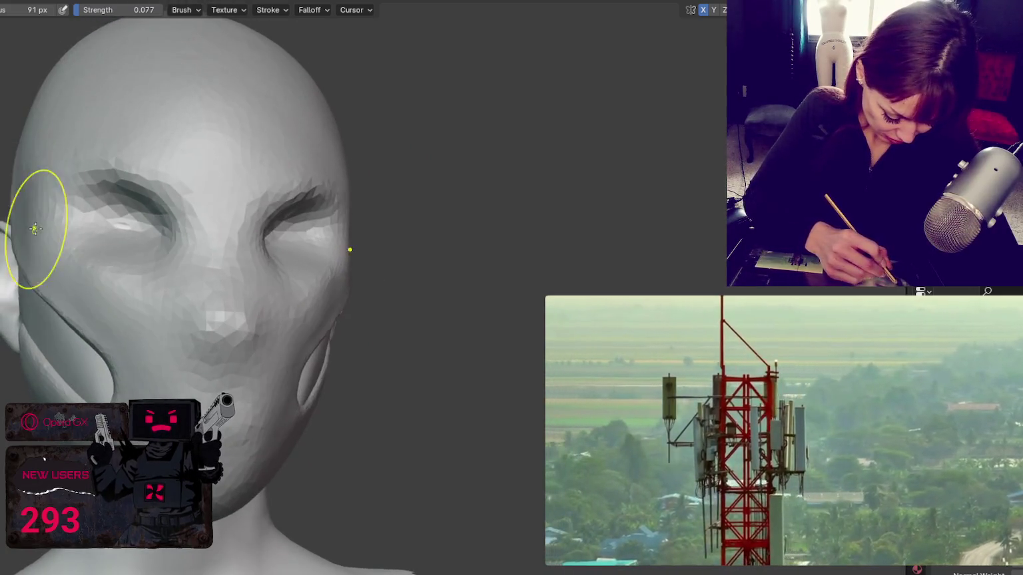
middle_click_drag(54, 281, 60, 198)
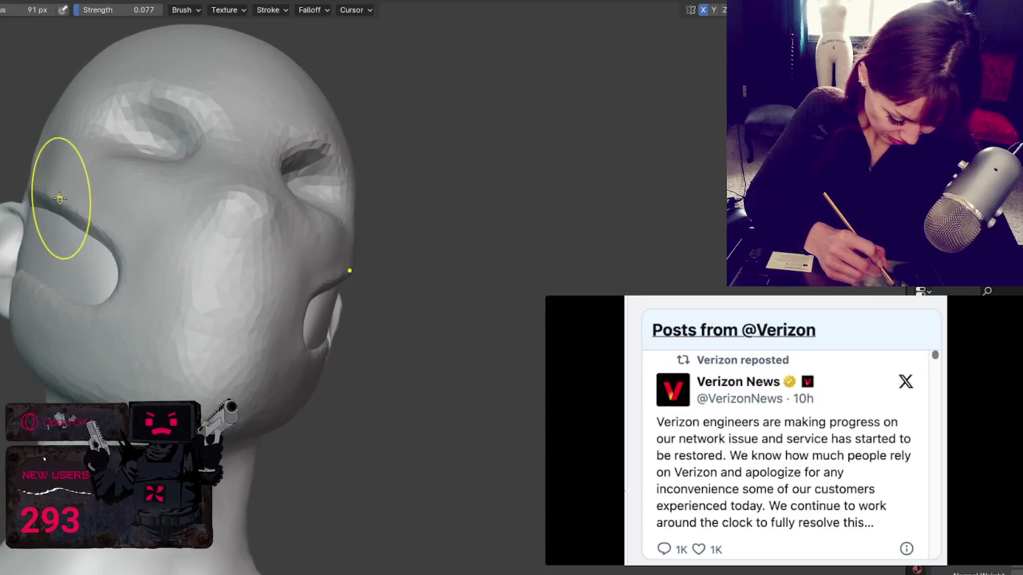
mouse_move(82, 231)
middle_mouse_down()
mouse_move(56, 252)
mouse_move(373, 258)
mouse_move(354, 303)
mouse_move(366, 307)
middle_mouse_up()
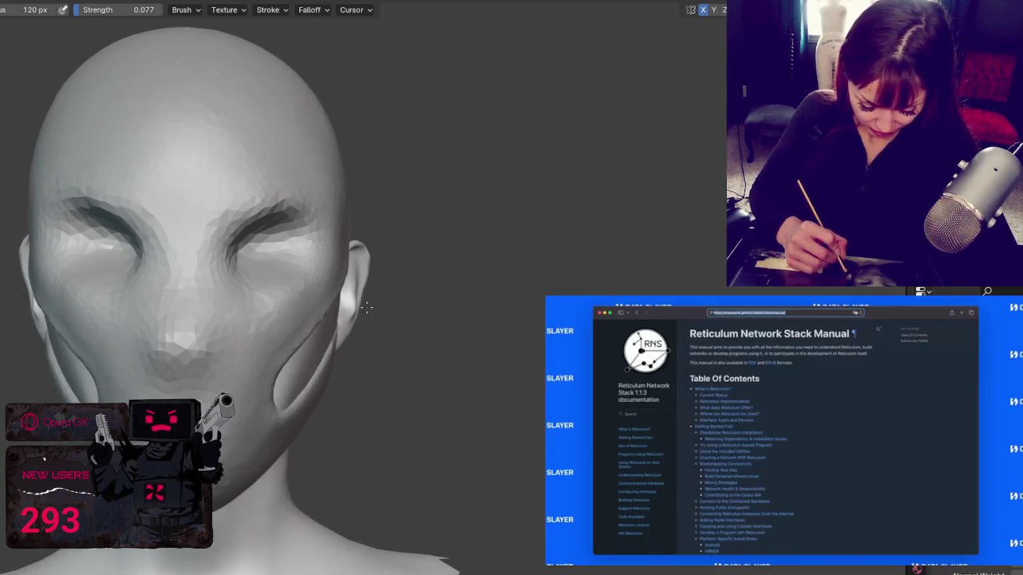
mouse_move(279, 256)
middle_mouse_down()
mouse_move(219, 171)
mouse_move(269, 330)
mouse_move(270, 409)
middle_mouse_up()
key("f")
left_click(274, 420)
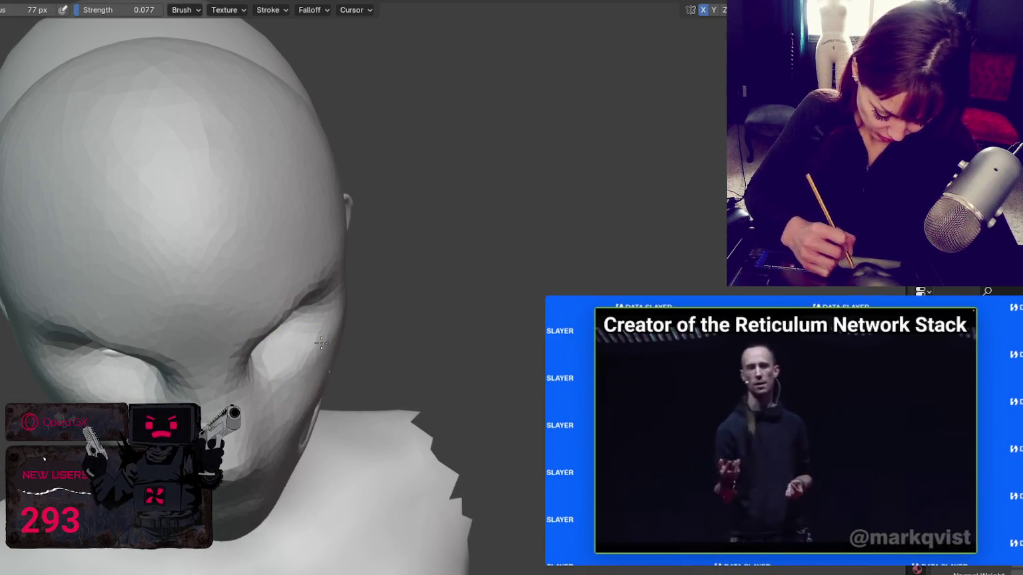
middle_click_drag(277, 408, 288, 378)
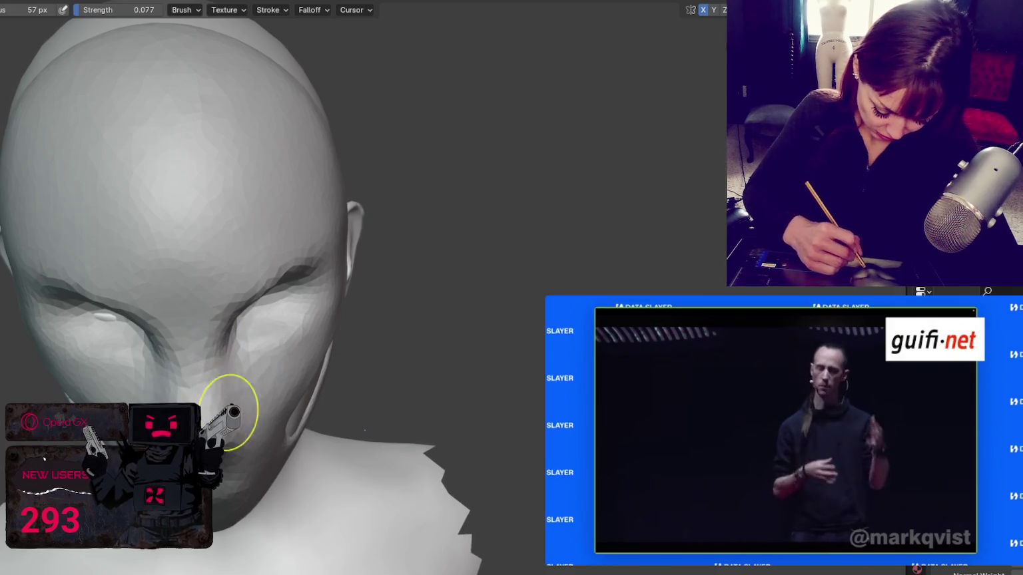
middle_click_drag(251, 360, 282, 250)
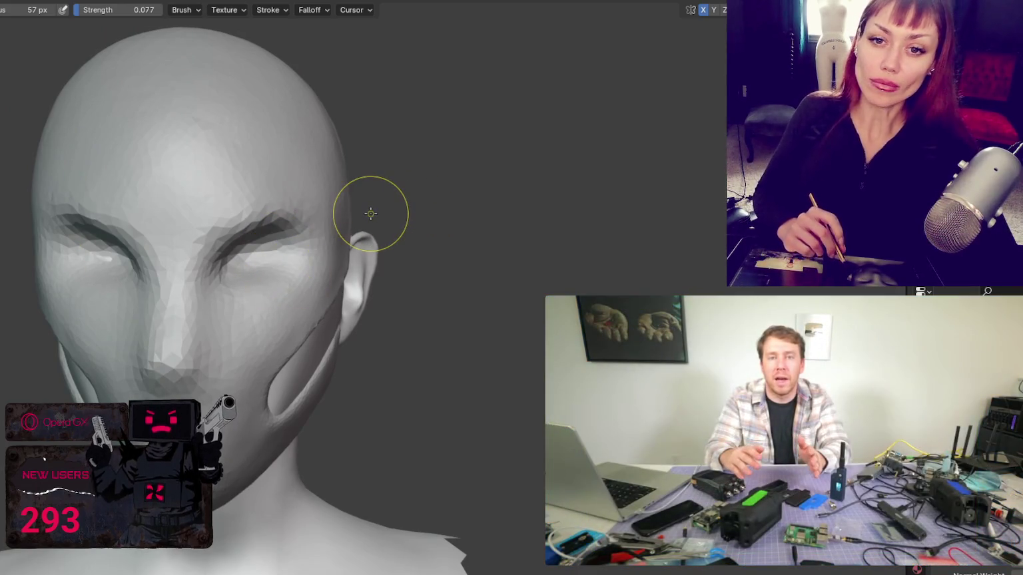
- Resize the sculpt brush through 112, 181 and 245 px, settling back at 83 px
key("f")
left_click(355, 280)
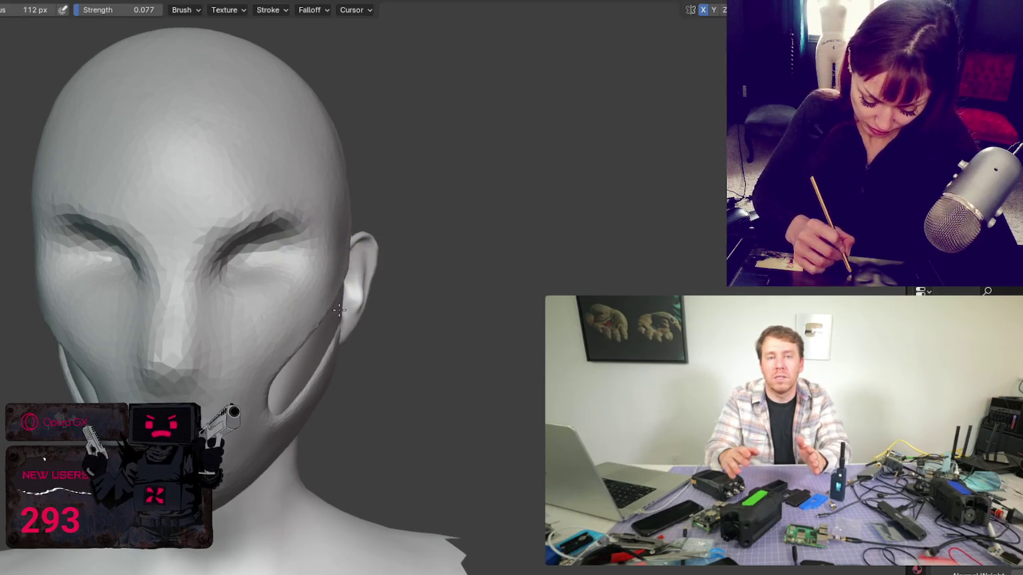
key("f")
left_click(377, 303)
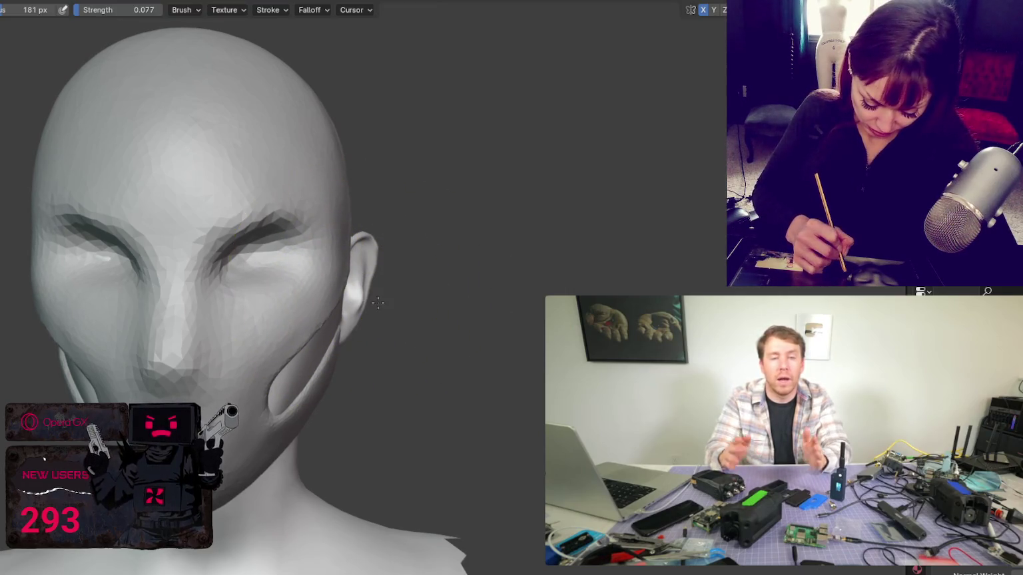
key("f")
left_click(347, 320)
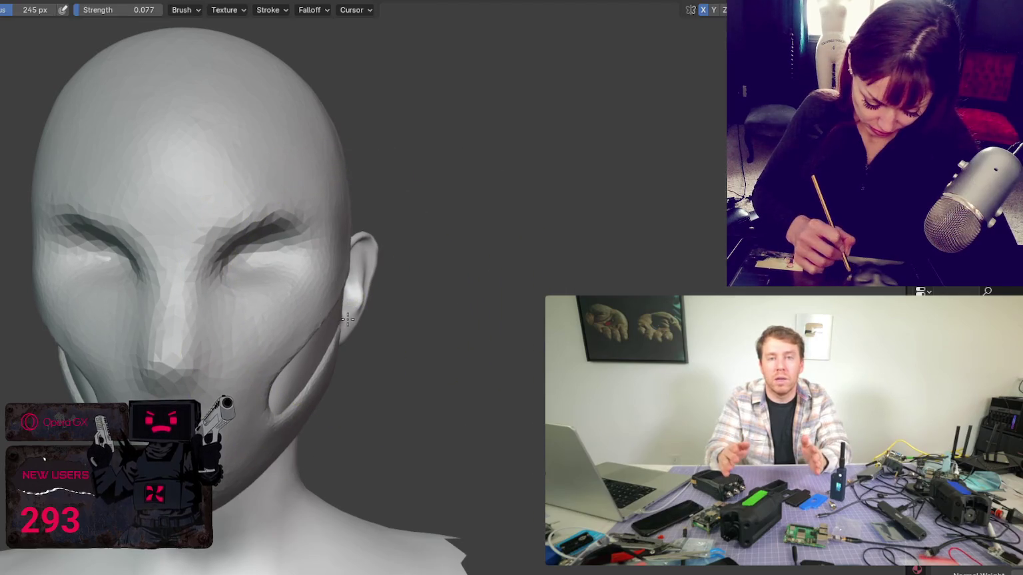
key("f")
left_click(304, 265)
key("f")
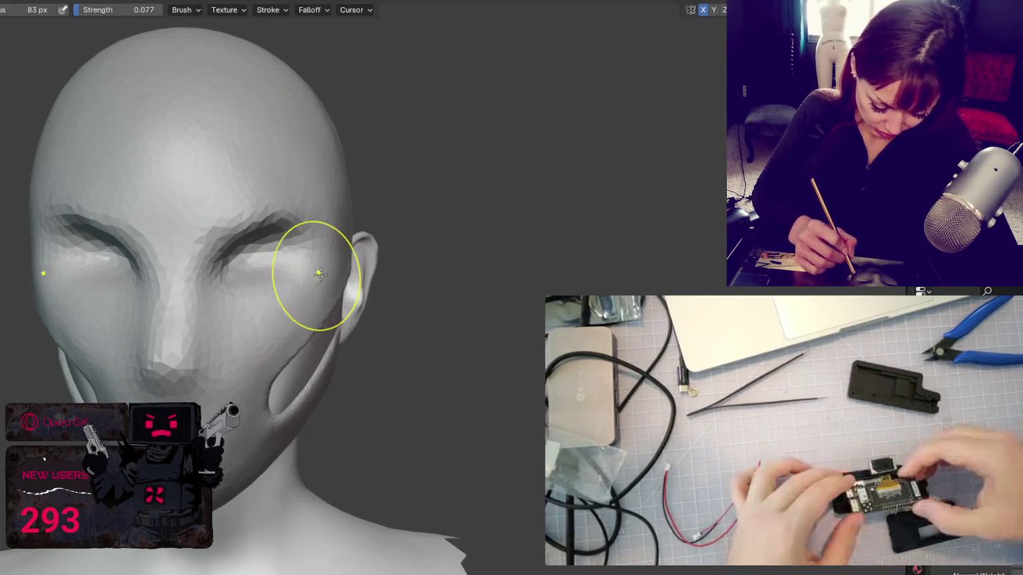
left_click(308, 272)
- From the front view, smooth the cheek-cutout groove with a 139 px brush
key("KP_1")
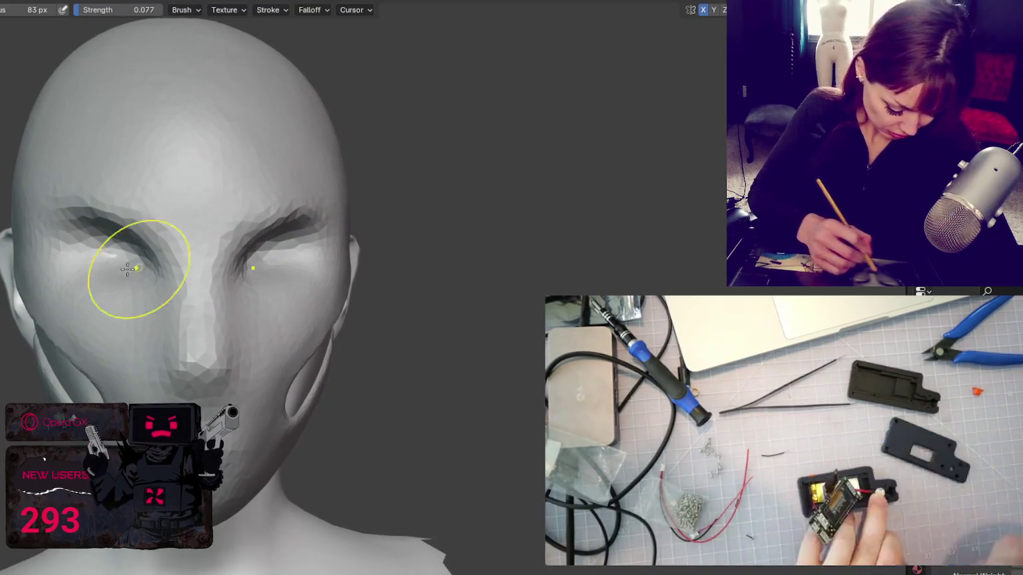
key("f")
left_click(46, 206)
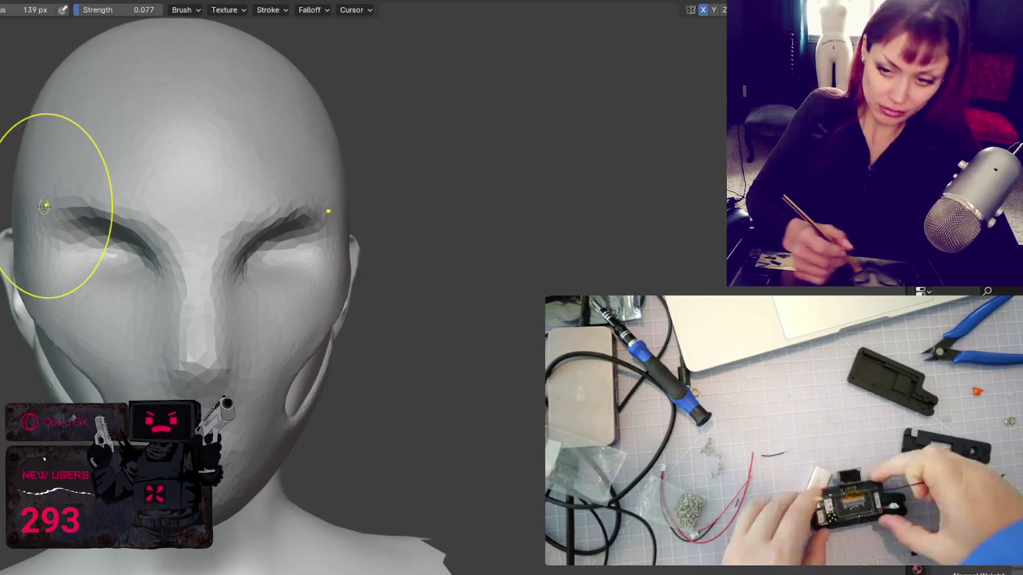
scroll(267, 230, "down", 2)
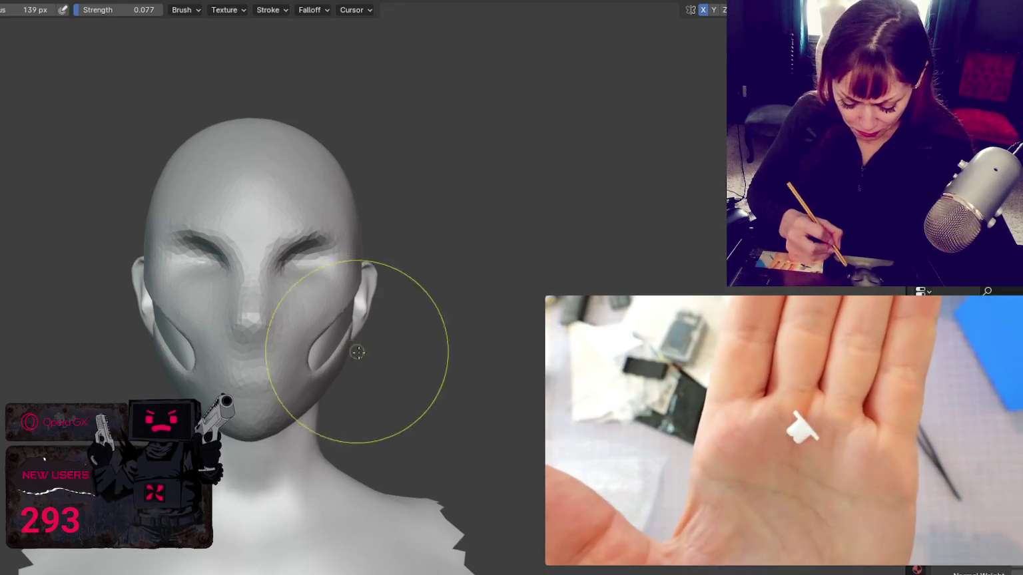
middle_click_drag(354, 366, 245, 350)
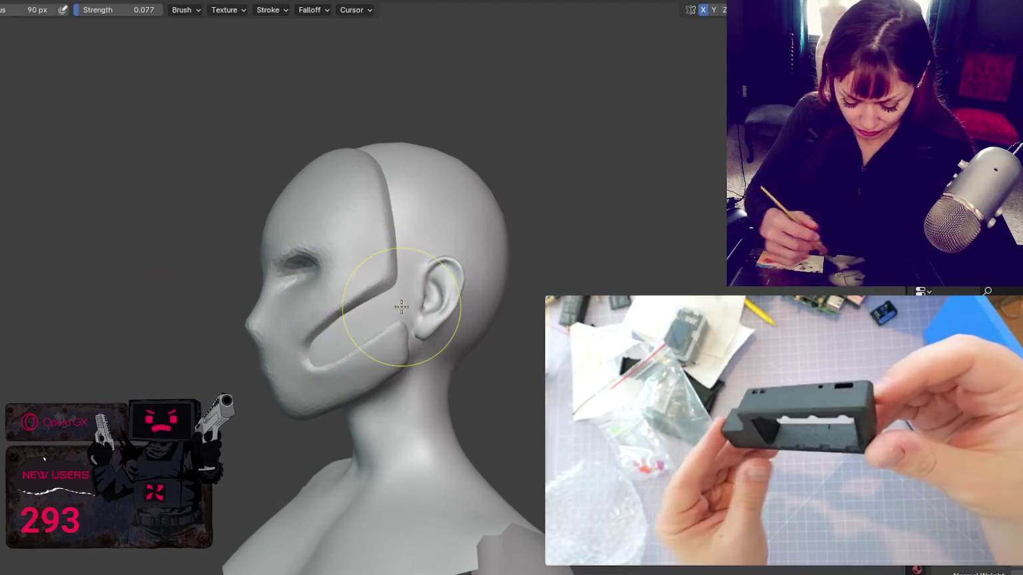
scroll(373, 310, "up", 1)
scroll(401, 307, "up", 3)
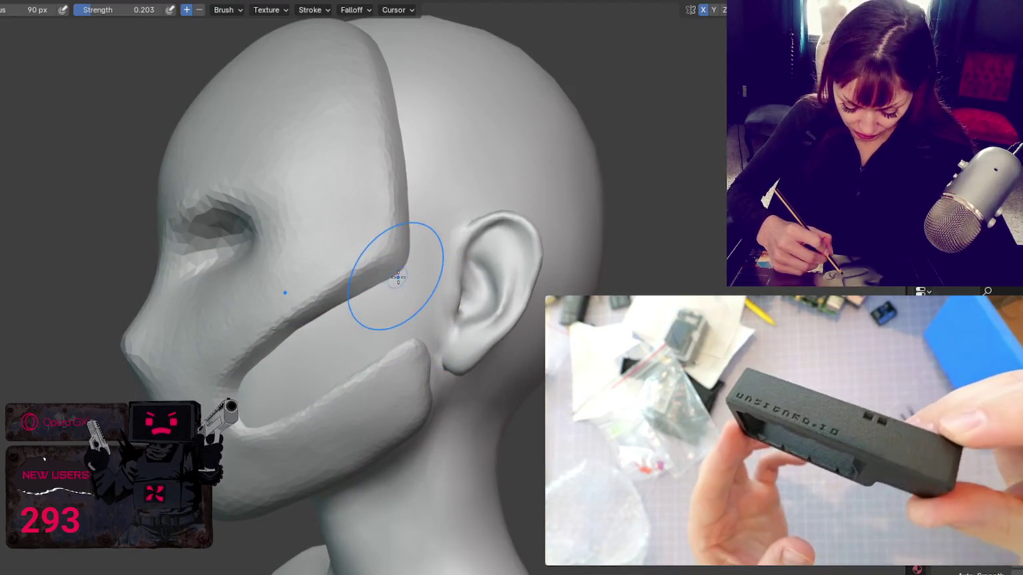
left_click_drag(399, 292, 407, 336)
mouse_move(424, 324)
middle_mouse_down()
mouse_move(438, 219)
mouse_move(425, 327)
middle_mouse_up()
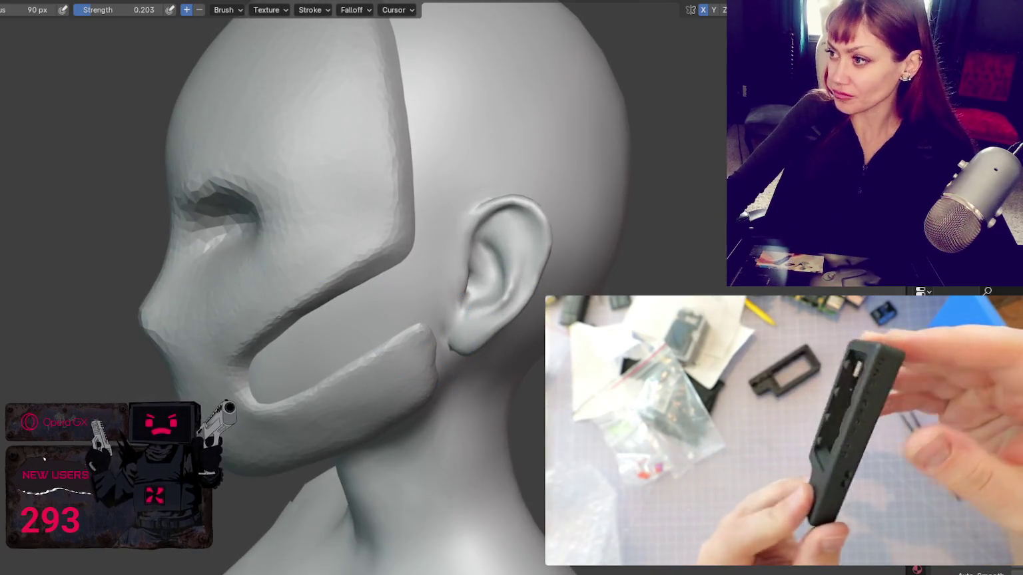
- Hide the head and set the brush to 63 px radius with 0.5 strength
key("h")
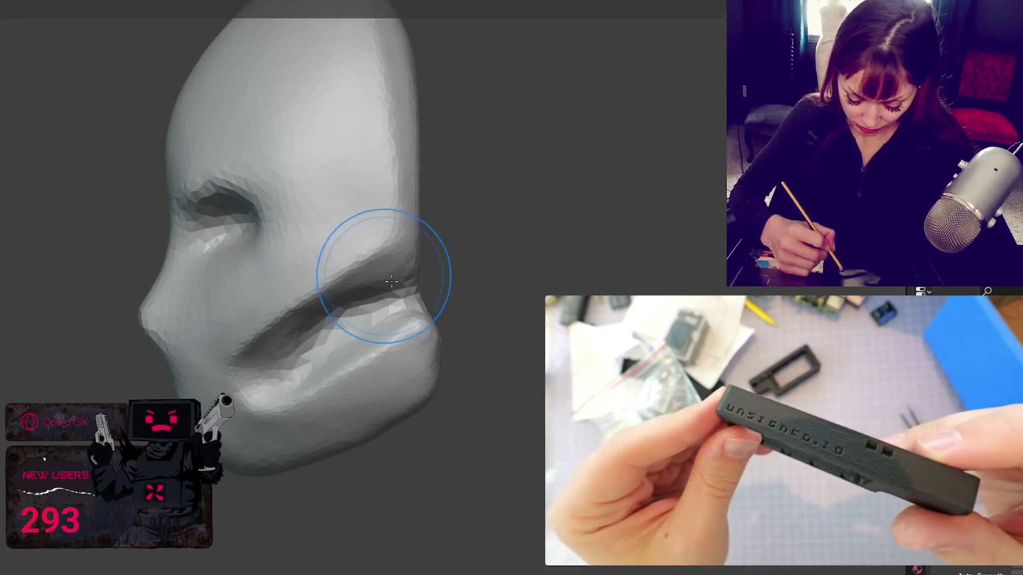
key("f")
left_click(405, 311)
double_click(133, 9)
type(".5")
key("Return")
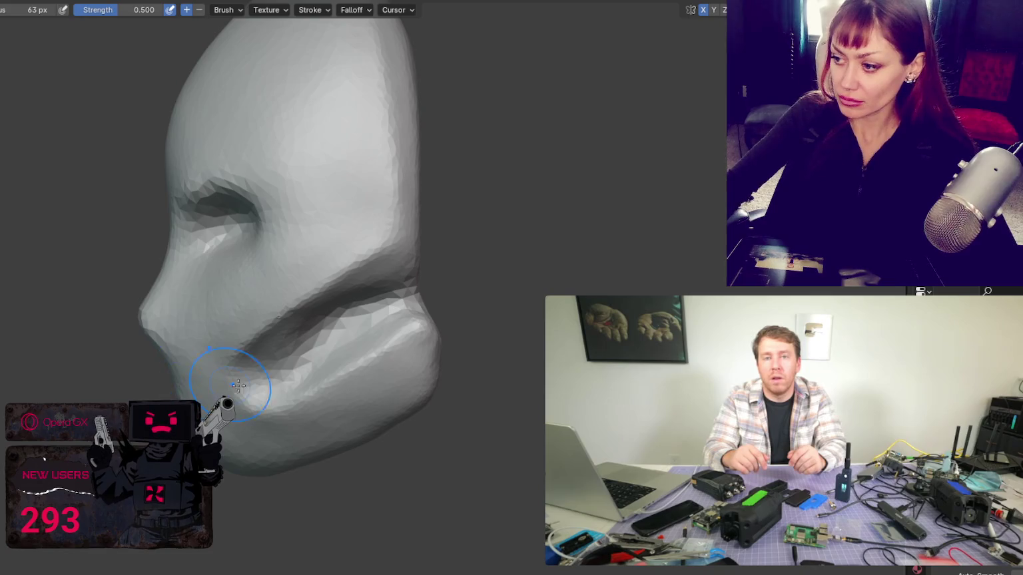
scroll(434, 333, "up", 2)
- Push the lower lip upward and smooth the mouth-corner bulge beneath it
mouse_move(434, 333)
left_mouse_down()
mouse_move(411, 284)
mouse_move(422, 322)
left_mouse_up()
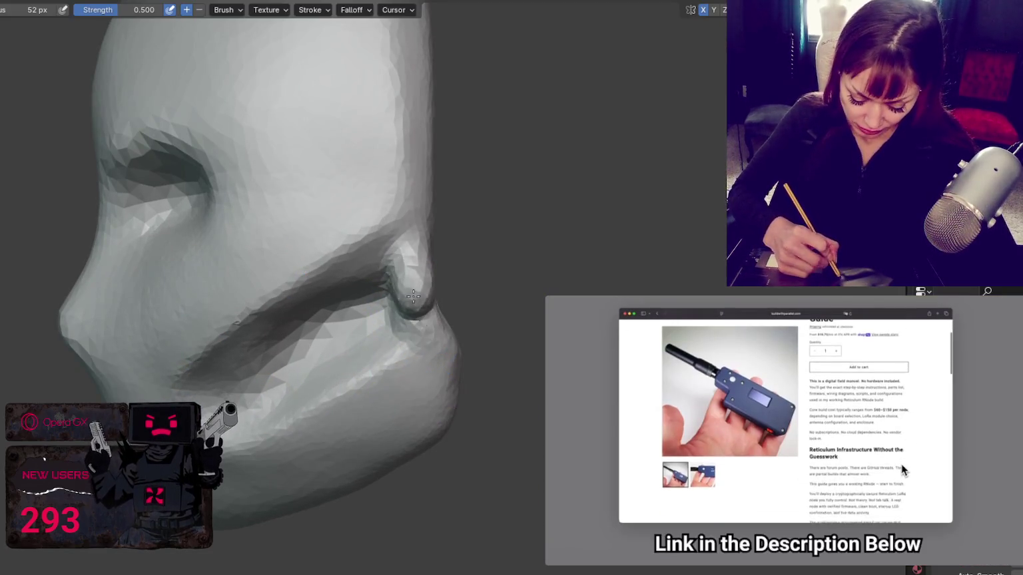
middle_click_drag(421, 322, 428, 351)
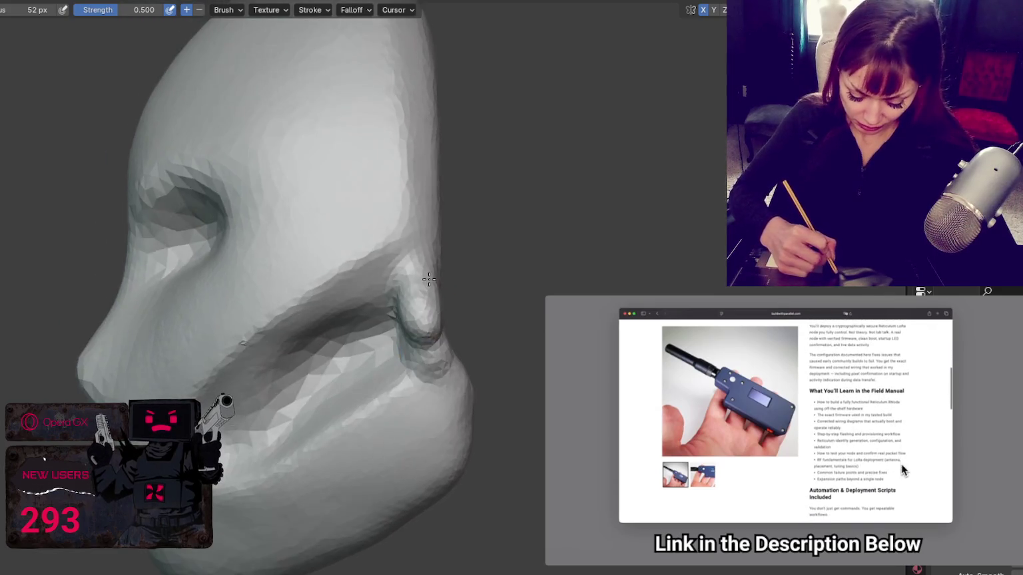
left_click_drag(424, 315, 421, 286)
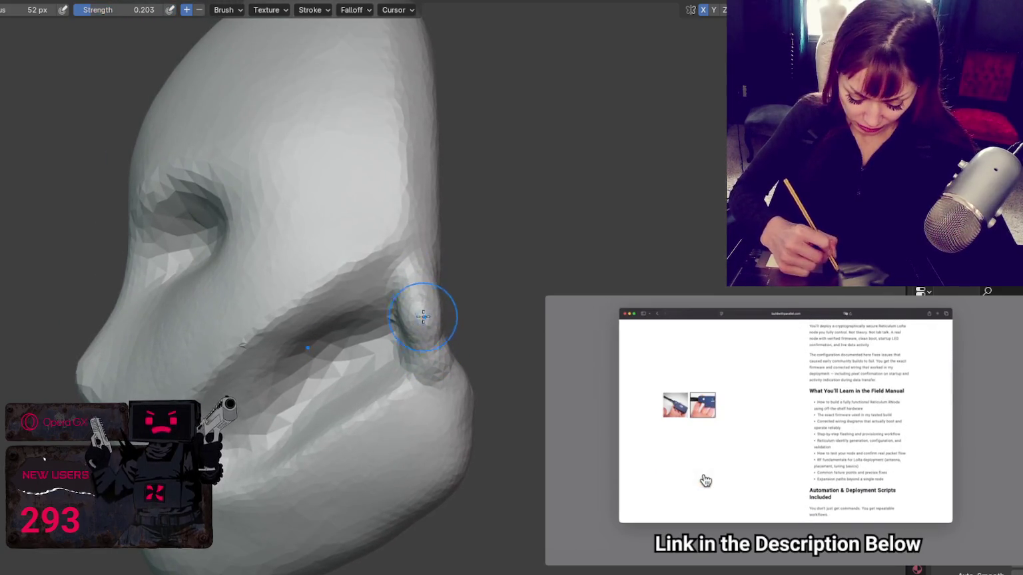
middle_click_drag(457, 304, 477, 303)
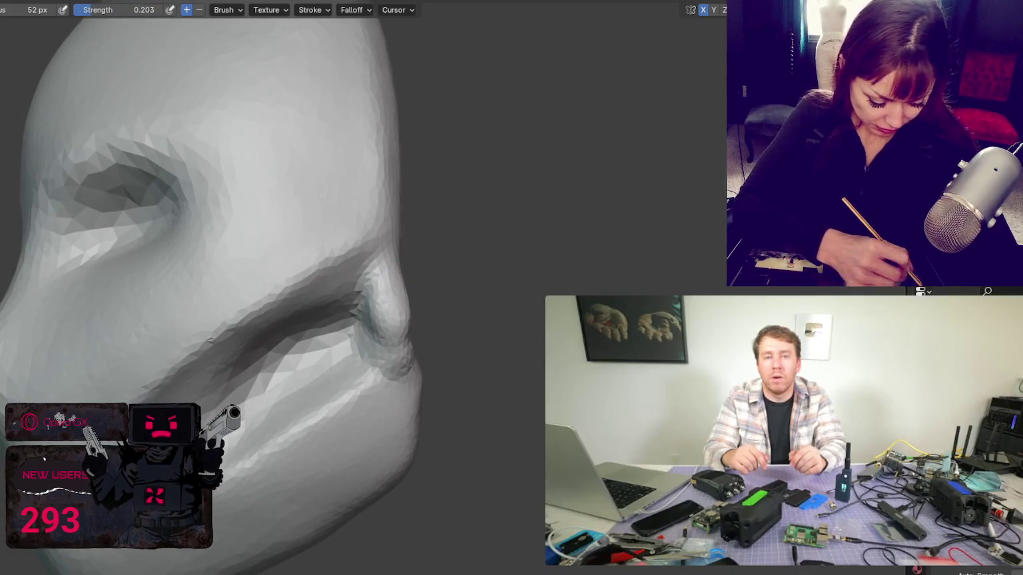
key("shift")
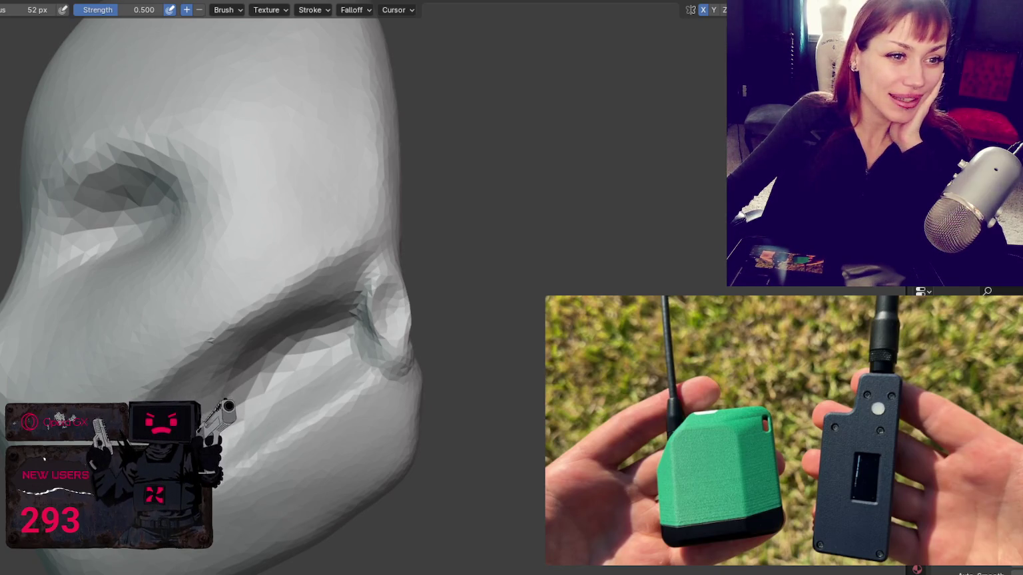
mouse_move(744, 488)
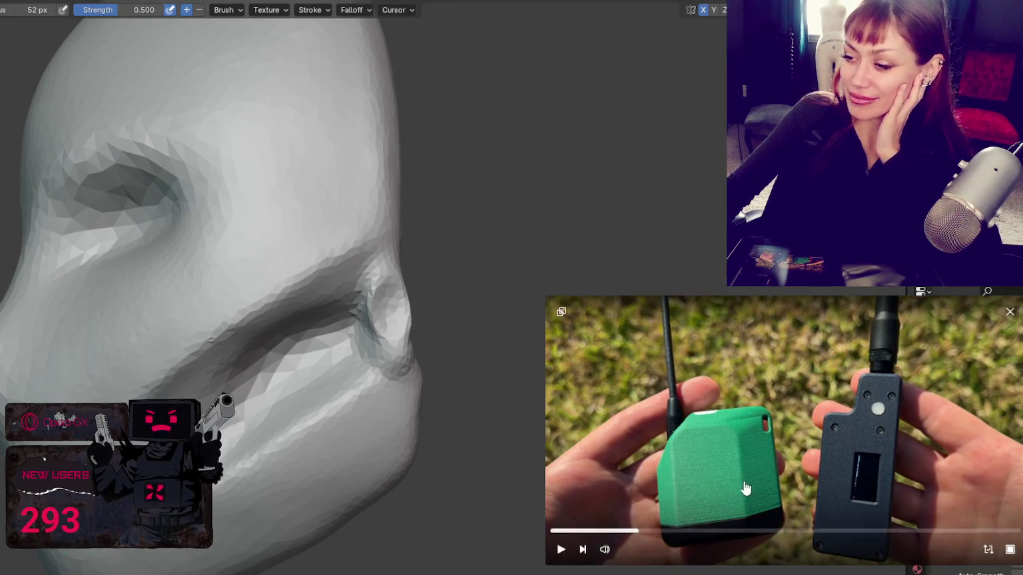
left_click(561, 550)
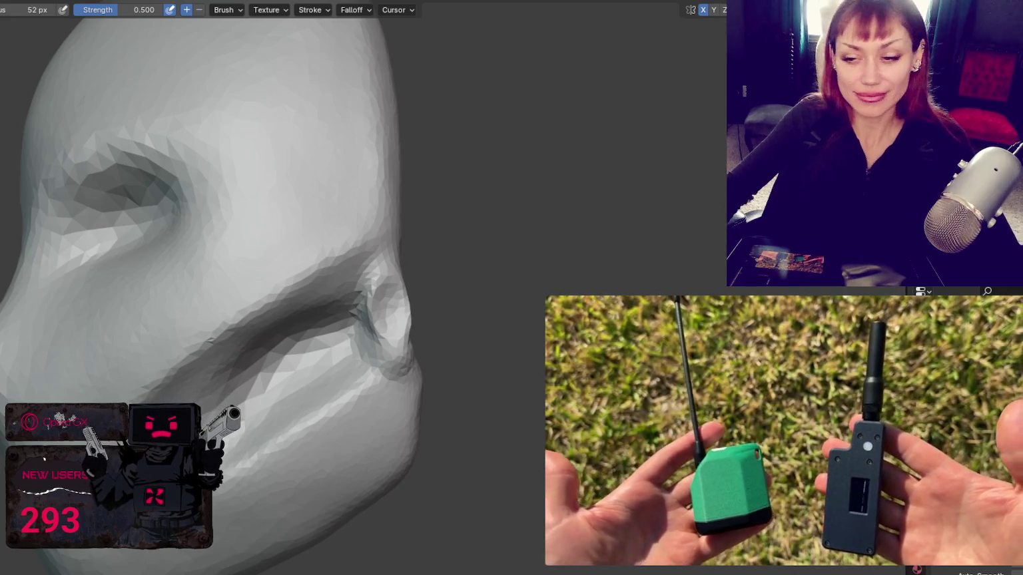
- Reshape and smooth the cheek recess beside the mouth, finishing its edge with a 44 px brush
mouse_move(388, 308)
middle_mouse_down()
mouse_move(386, 318)
mouse_move(411, 309)
middle_mouse_up()
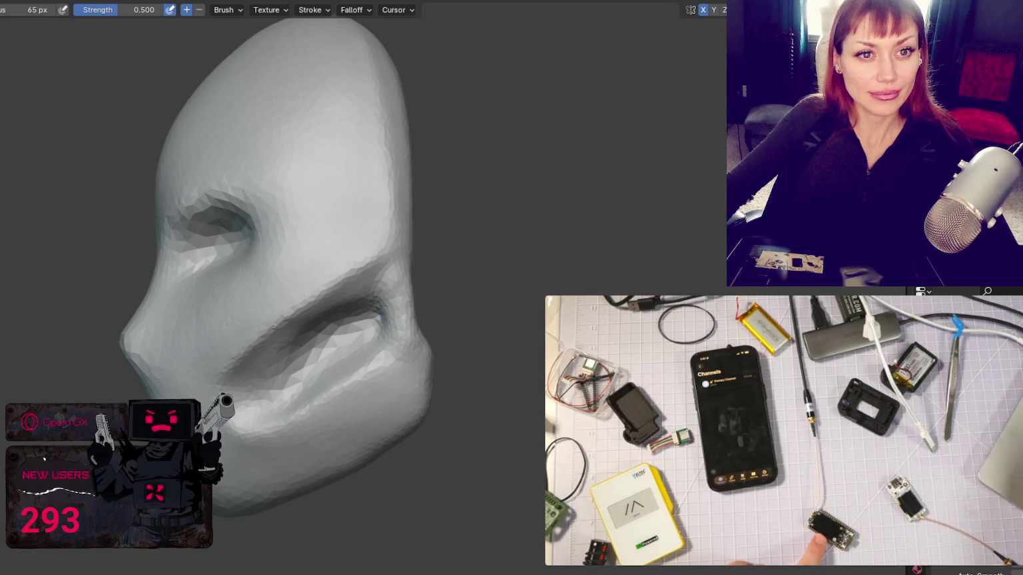
left_click_drag(411, 283, 394, 334)
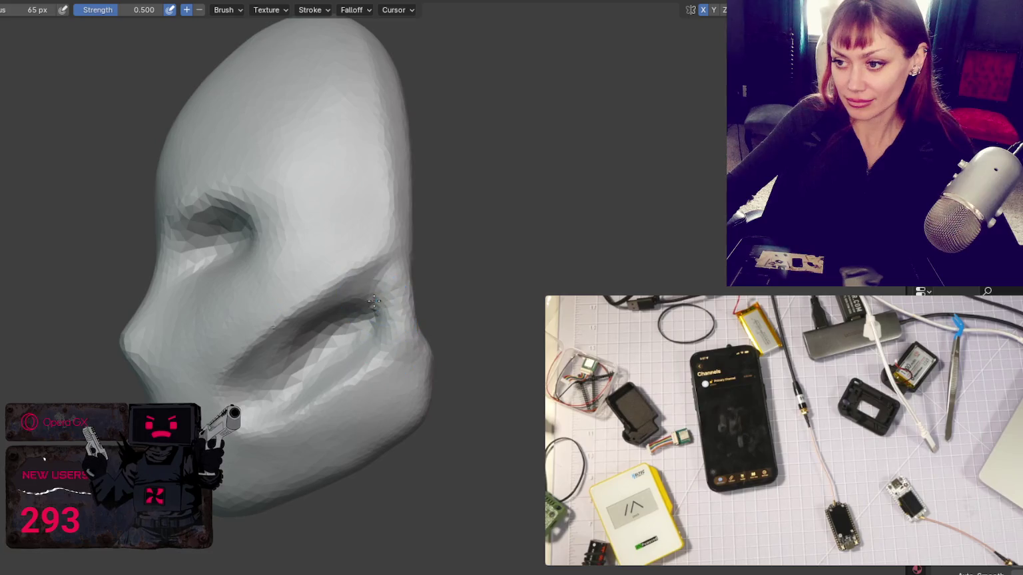
left_click_drag(377, 268, 396, 342)
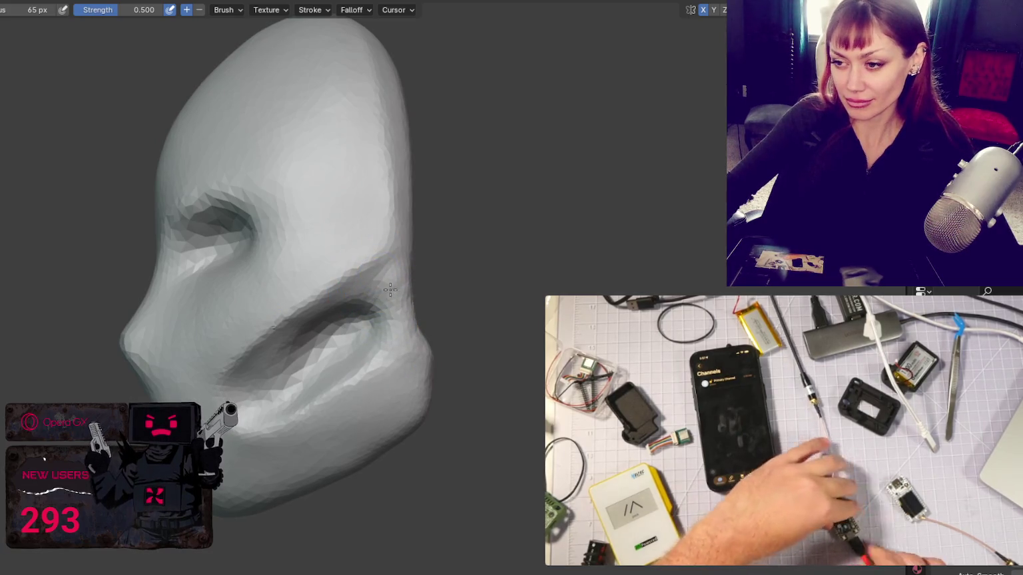
key("f")
left_click(333, 345)
left_click_drag(308, 349, 266, 373)
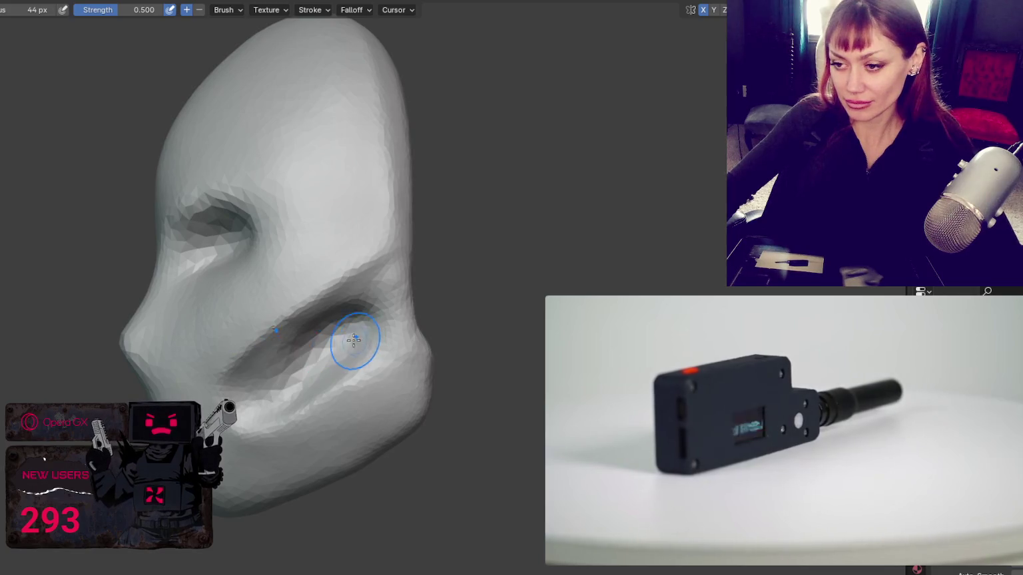
- Refine the cheek recess edge and deepen the crease beside the mouth
mouse_move(350, 342)
left_mouse_down()
mouse_move(293, 360)
mouse_move(333, 326)
left_mouse_up()
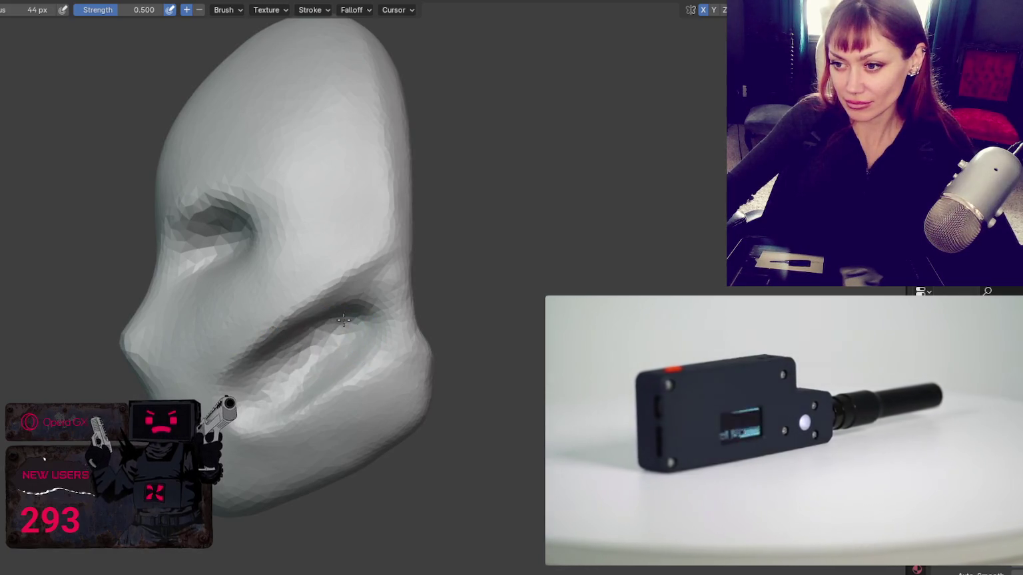
mouse_move(273, 343)
left_mouse_down()
mouse_move(281, 385)
mouse_move(358, 360)
left_mouse_up()
mouse_move(359, 360)
middle_mouse_down()
mouse_move(266, 386)
mouse_move(313, 341)
middle_mouse_up()
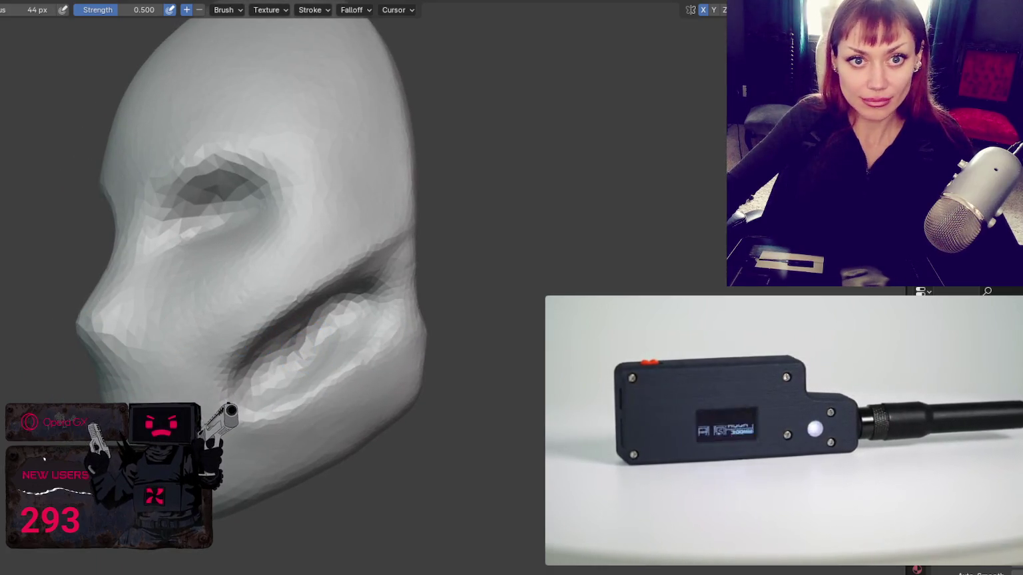
scroll(270, 366, "up", 2)
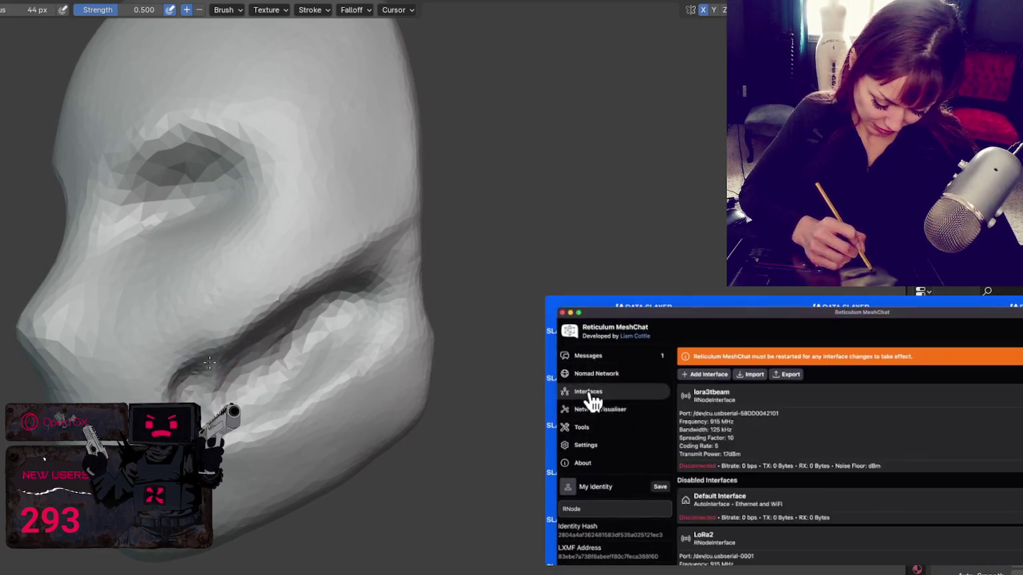
left_click_drag(187, 379, 245, 352)
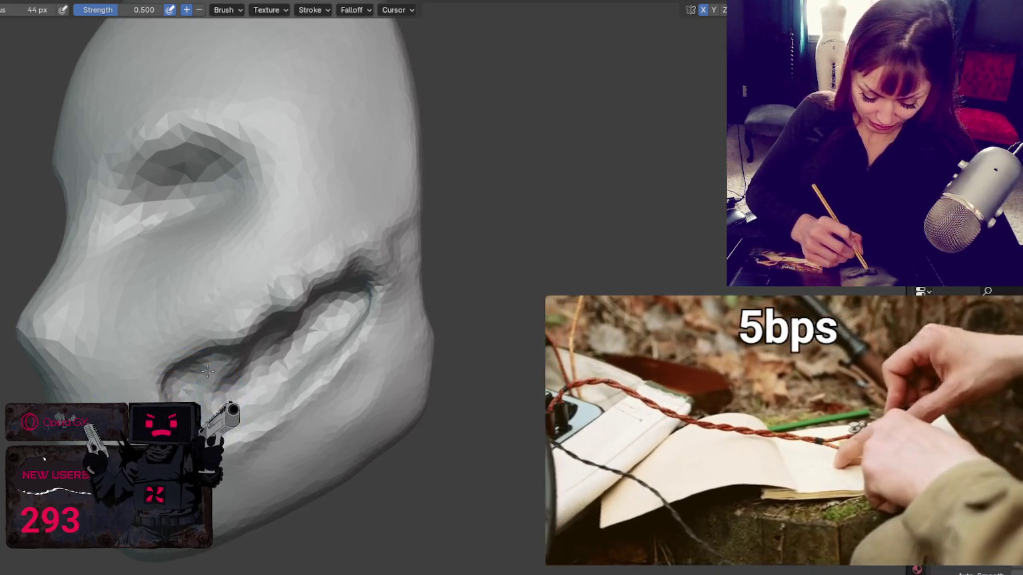
mouse_move(286, 354)
middle_mouse_down()
mouse_move(322, 366)
mouse_move(379, 303)
mouse_move(358, 318)
middle_mouse_up()
- Switch to an additive brush at 0.500 strength and inspect the cheek from several angles
key("shift+s")
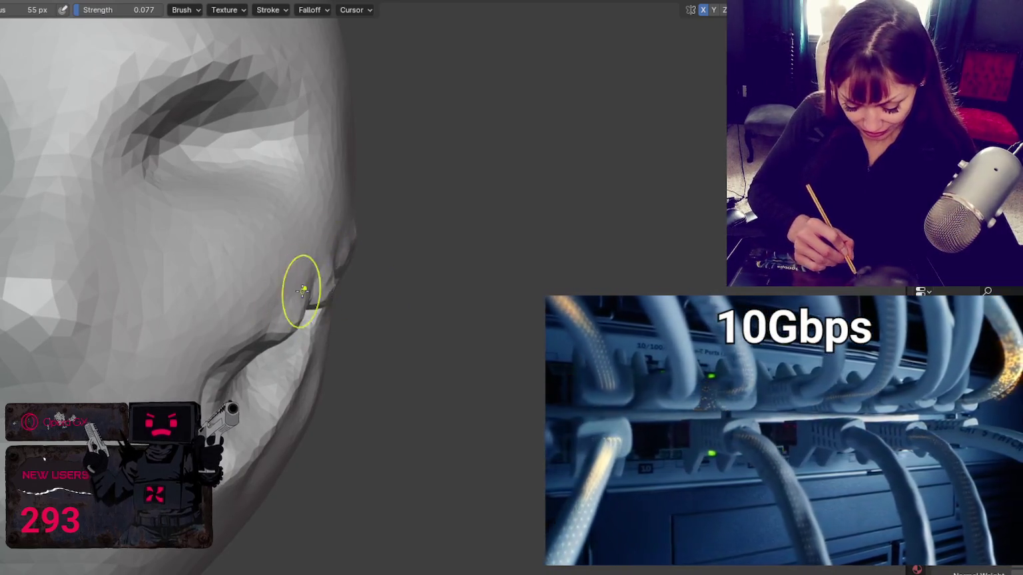
mouse_move(326, 274)
middle_mouse_down()
mouse_move(293, 309)
mouse_move(222, 345)
middle_mouse_up()
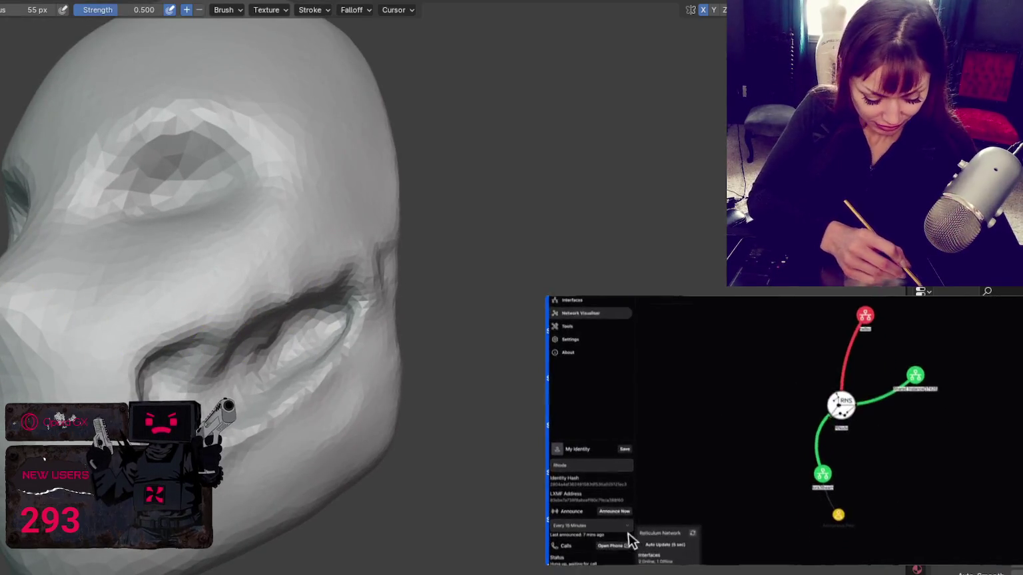
key("x")
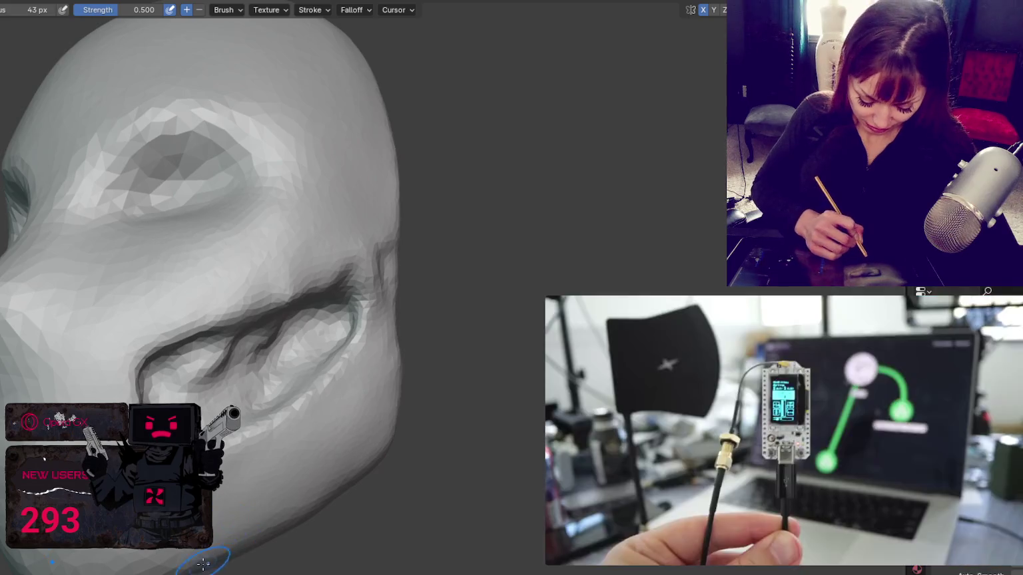
middle_click_drag(301, 457, 221, 521)
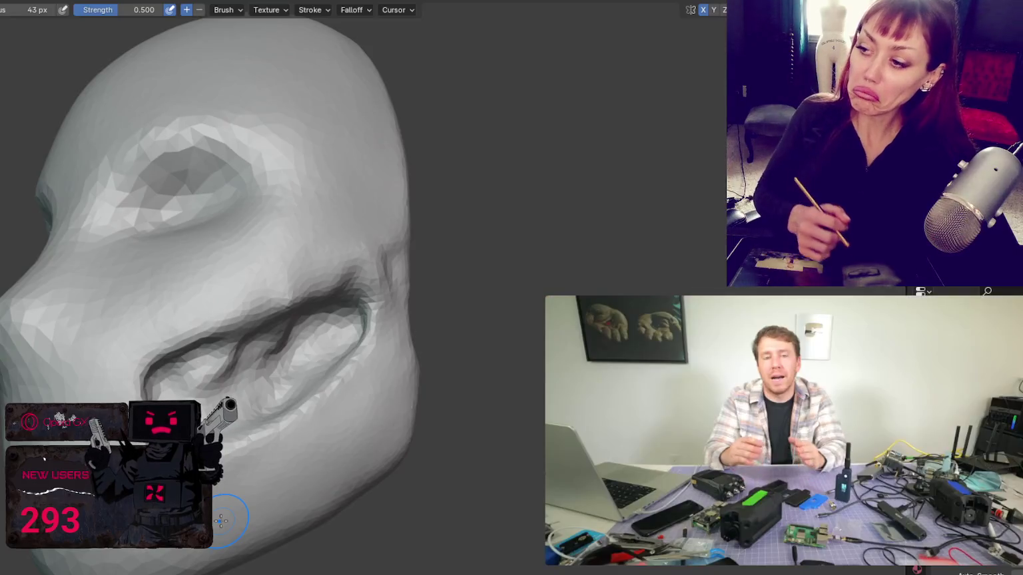
middle_click_drag(352, 356, 352, 393)
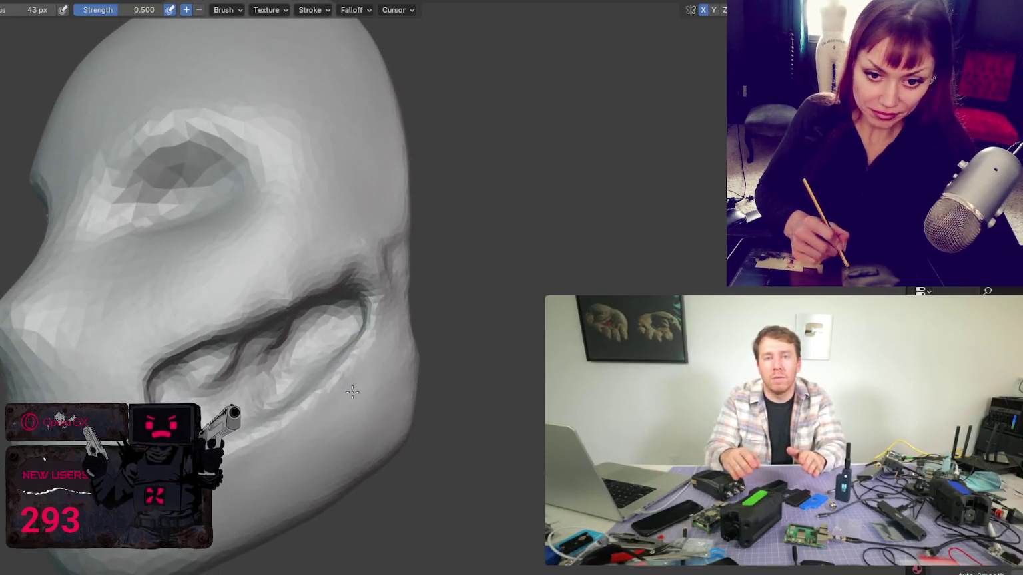
middle_click_drag(257, 356, 260, 336)
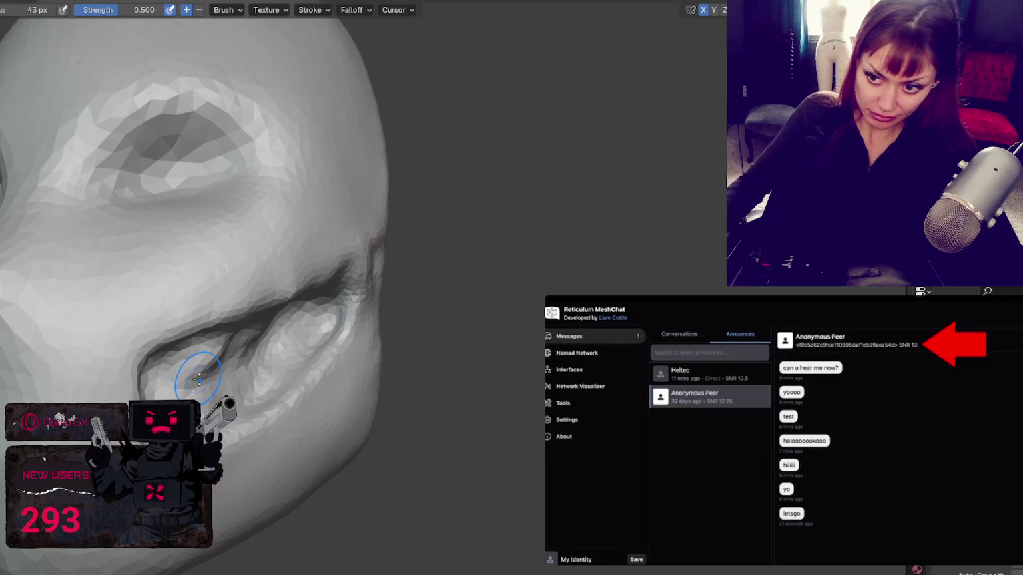
scroll(199, 378, "down", 5)
middle_click_drag(434, 233, 488, 243)
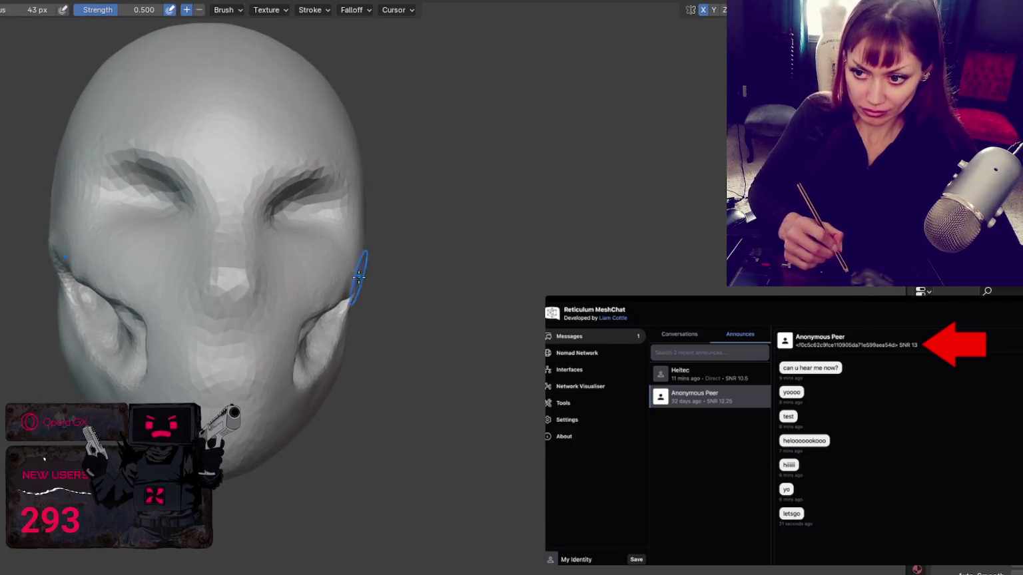
middle_click_drag(307, 357, 305, 354)
key("f")
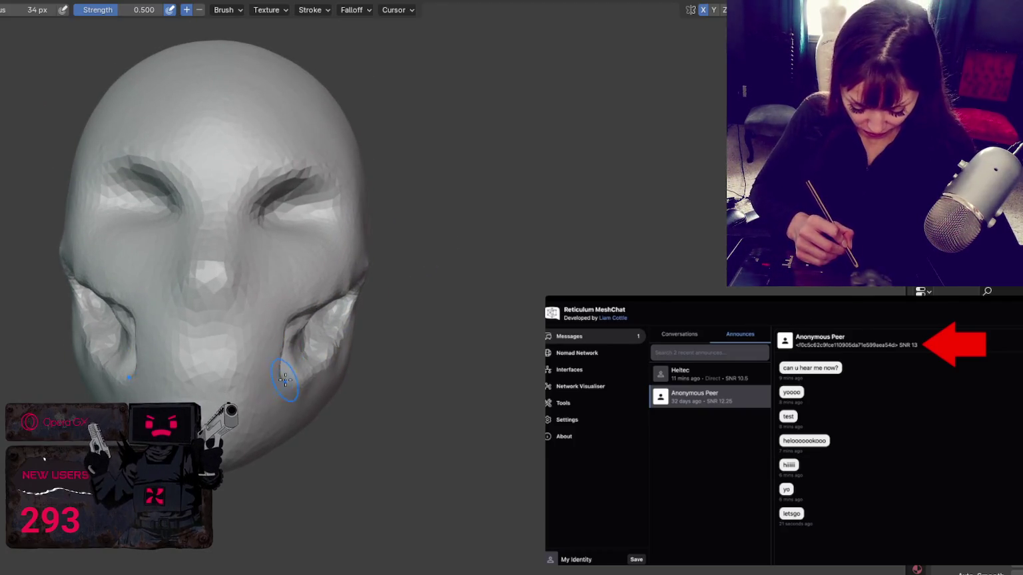
left_click_drag(305, 354, 297, 368)
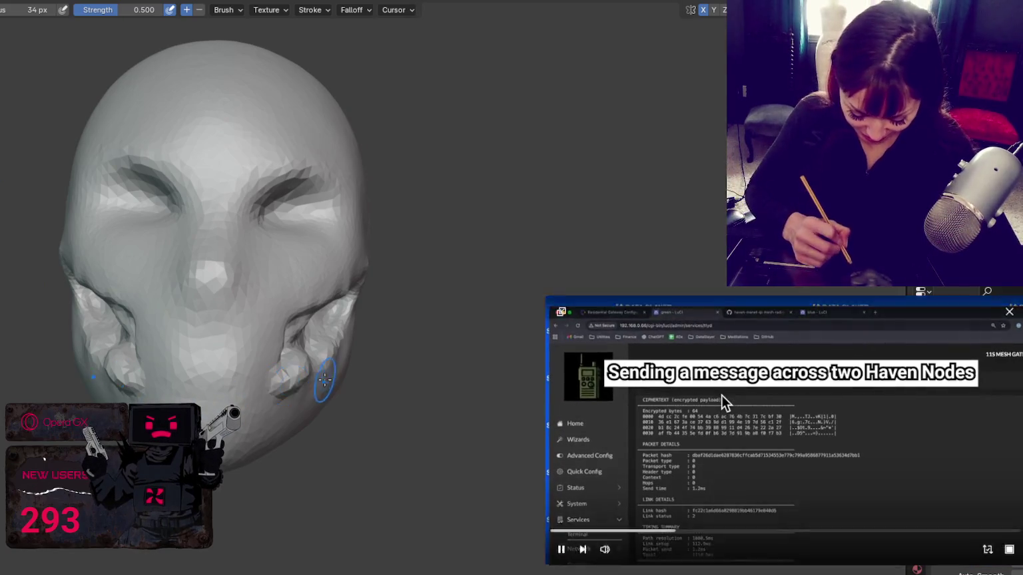
middle_click_drag(289, 384, 286, 376)
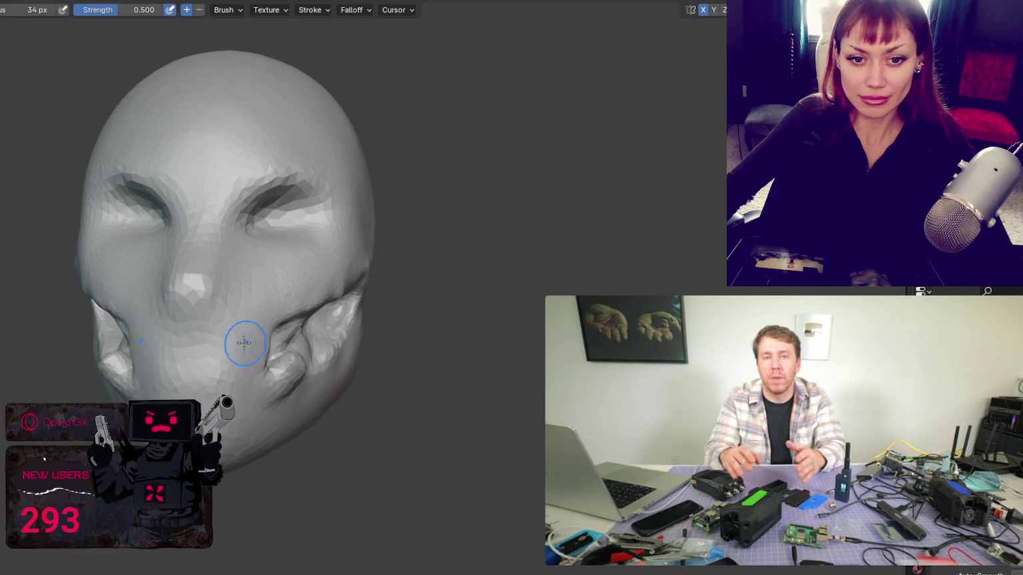
middle_click_drag(245, 343, 172, 158)
scroll(171, 158, "up", 3)
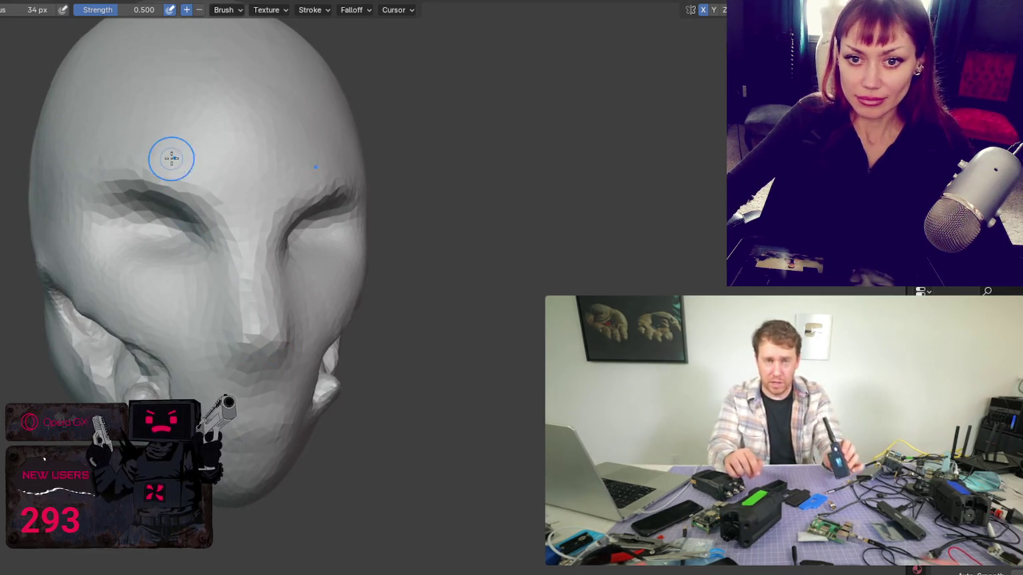
mouse_move(187, 242)
middle_mouse_down()
mouse_move(285, 331)
mouse_move(402, 294)
middle_mouse_up()
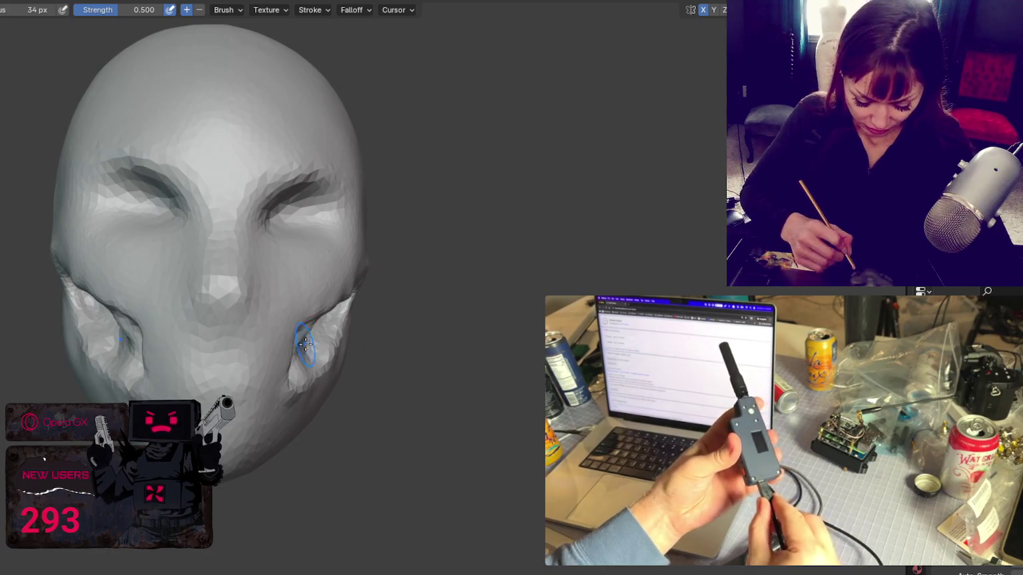
key("ctrl+z")
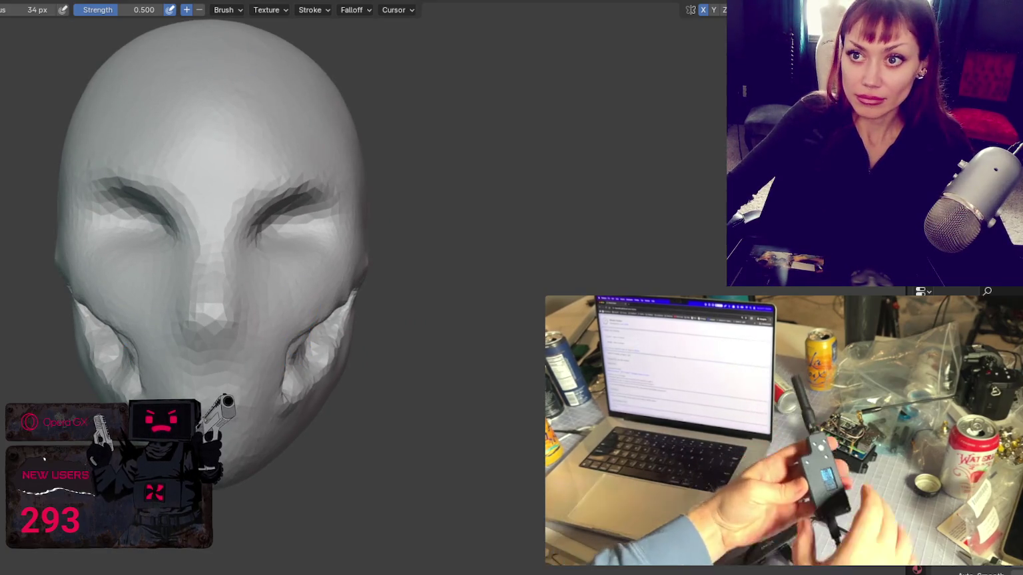
key("ctrl+Page_Up")
- Add a UV Sphere, shrink it toward eyeball size and turn on X-ray view
left_click(48, 9)
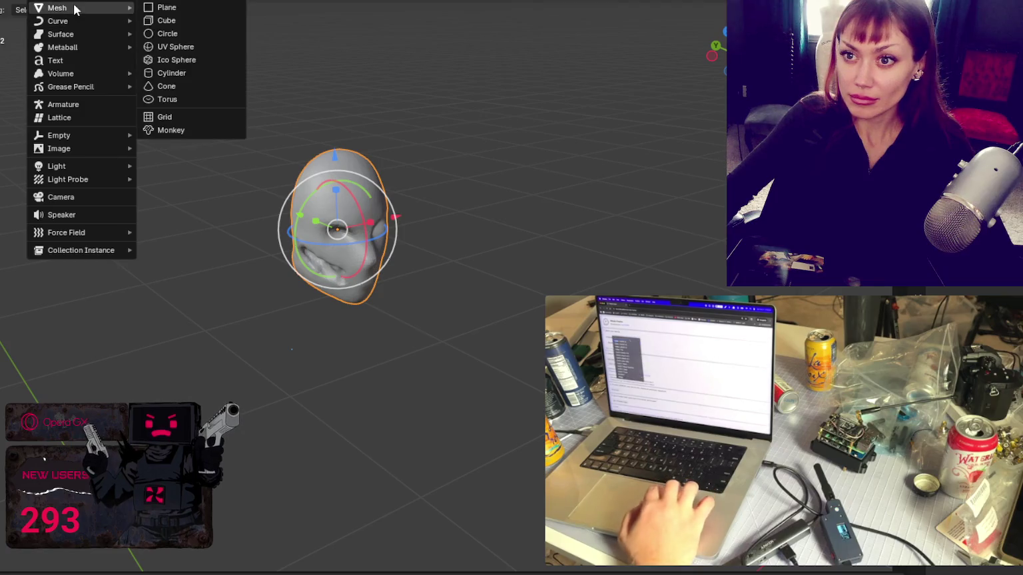
left_click(198, 47)
scroll(384, 387, "down", 4)
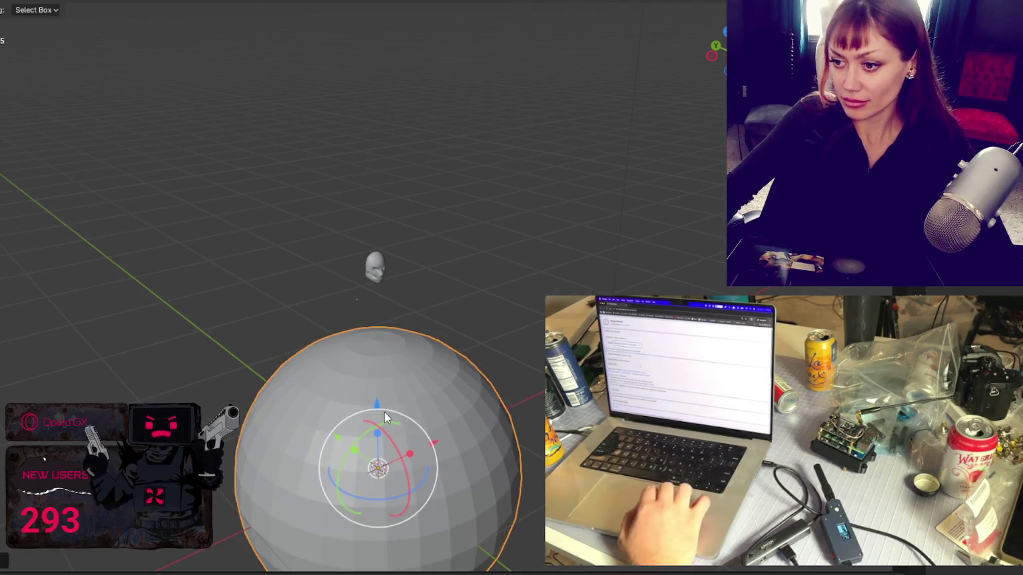
left_click_drag(384, 412, 476, 222)
key("shift+z")
key("shift+z")
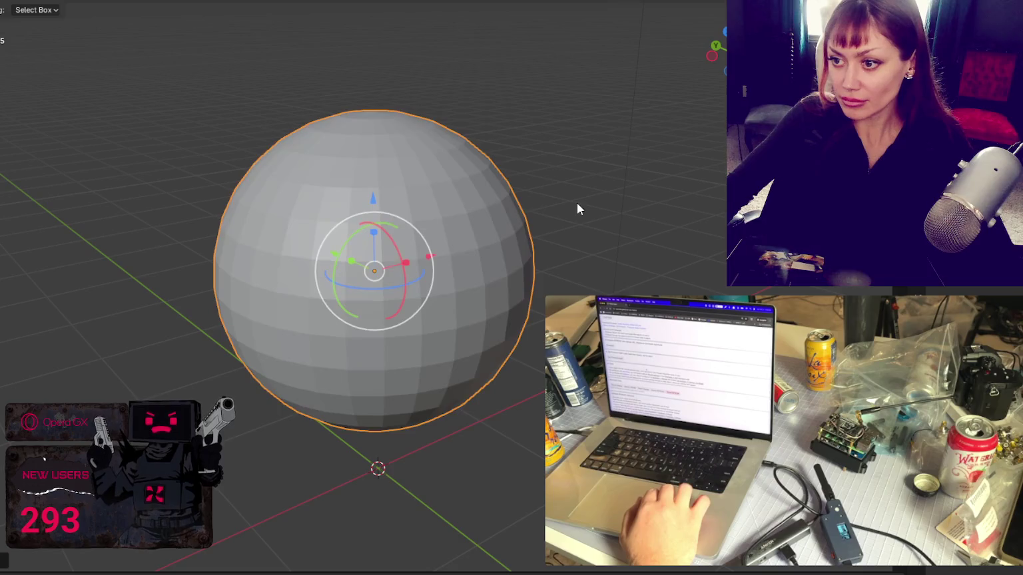
key("s")
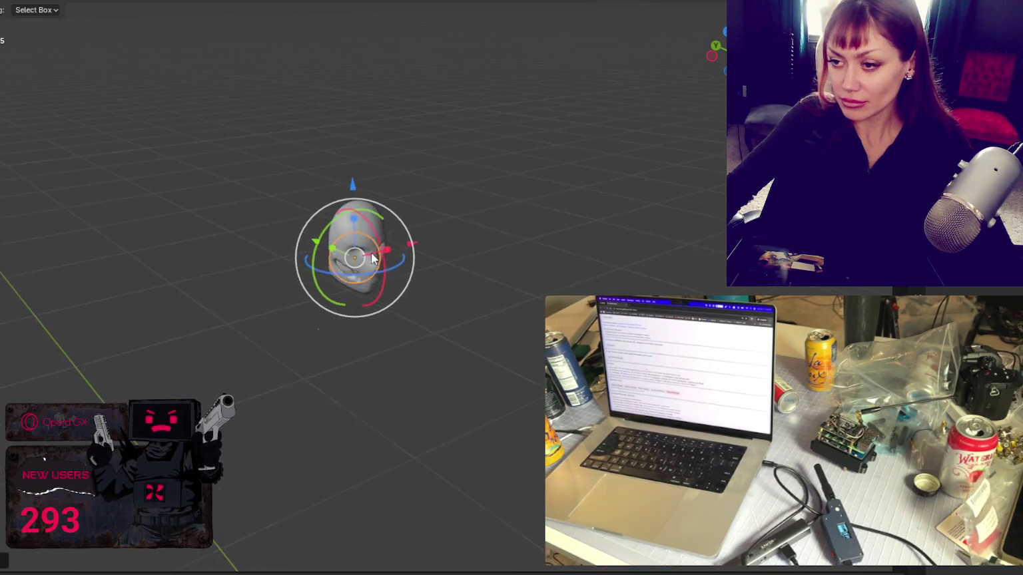
scroll(240, 214, "up", 5)
- Resize the sphere and move it along Y and X until it sits over the eye
key("g")
key("y")
left_click(320, 226)
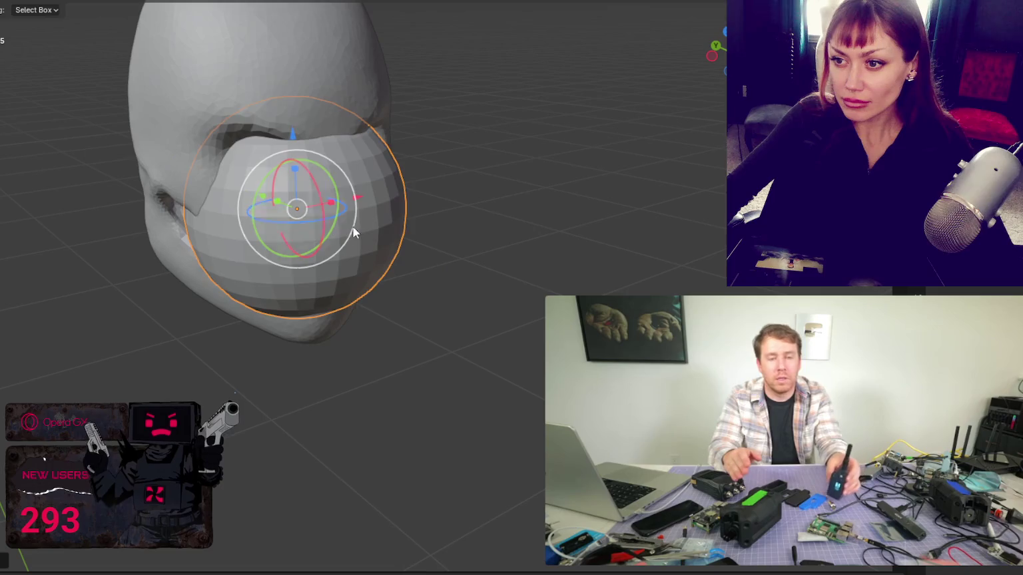
key("s")
left_click(269, 197)
key("g")
key("y")
left_click(417, 208)
key("g")
key("x")
left_click(350, 224)
- Set the eyeball's depth and height so it sits inside the eye socket
key("g")
key("y")
left_click(228, 157)
key("g")
key("z")
left_click(245, 141)
key("g")
key("y")
left_click(453, 145)
- Nudge the eyeball within its socket from a frontal view, then deselect it
mouse_move(453, 145)
middle_mouse_down()
mouse_move(98, 65)
mouse_move(262, 228)
mouse_move(235, 196)
mouse_move(299, 184)
middle_mouse_up()
left_click_drag(299, 180, 391, 175)
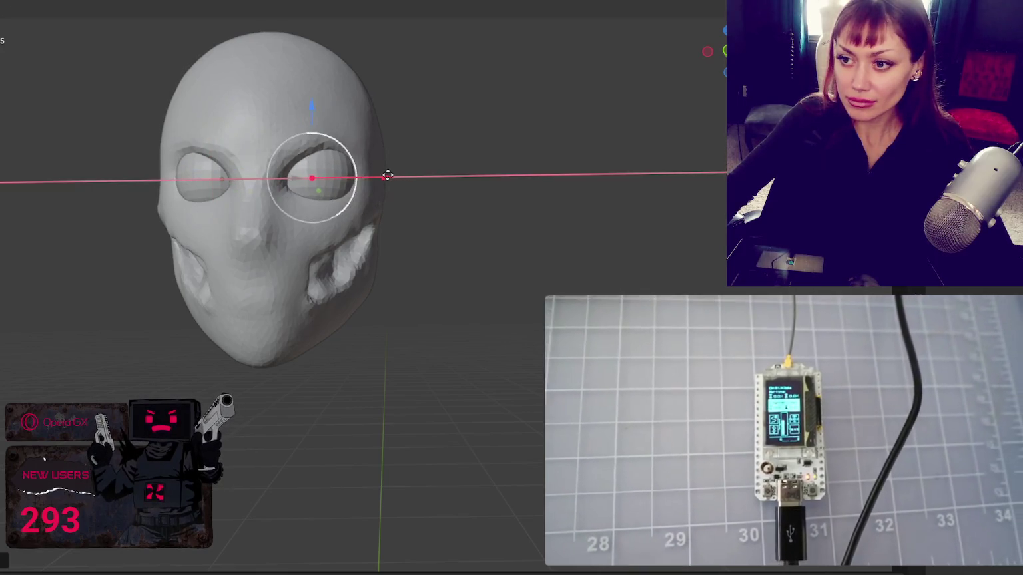
left_click(513, 240)
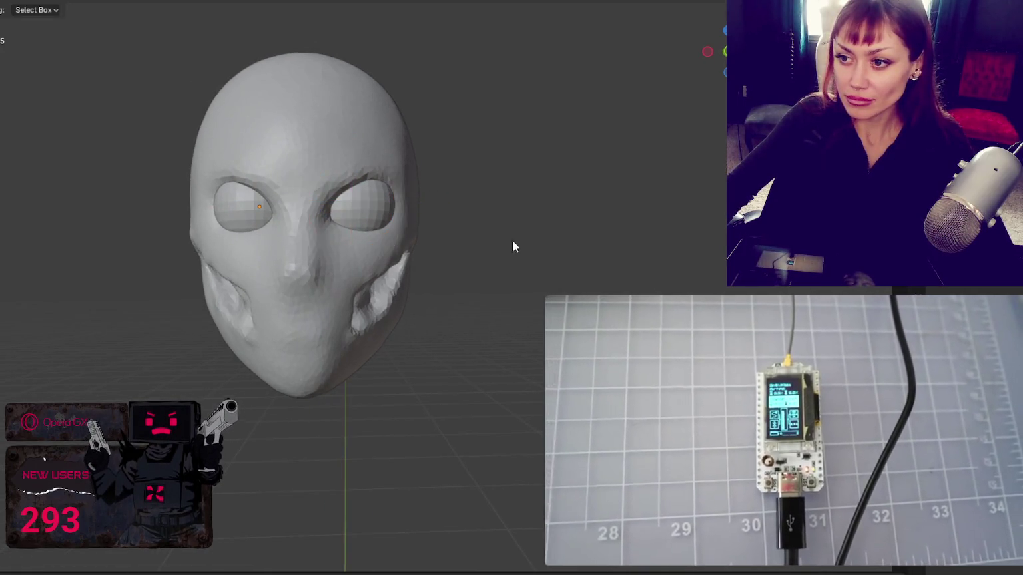
mouse_move(467, 293)
middle_mouse_down()
mouse_move(344, 287)
mouse_move(81, 167)
mouse_move(56, 176)
mouse_move(223, 171)
mouse_move(125, 179)
mouse_move(168, 202)
mouse_move(127, 208)
mouse_move(196, 230)
mouse_move(305, 212)
middle_mouse_up()
scroll(126, 208, "up", 3)
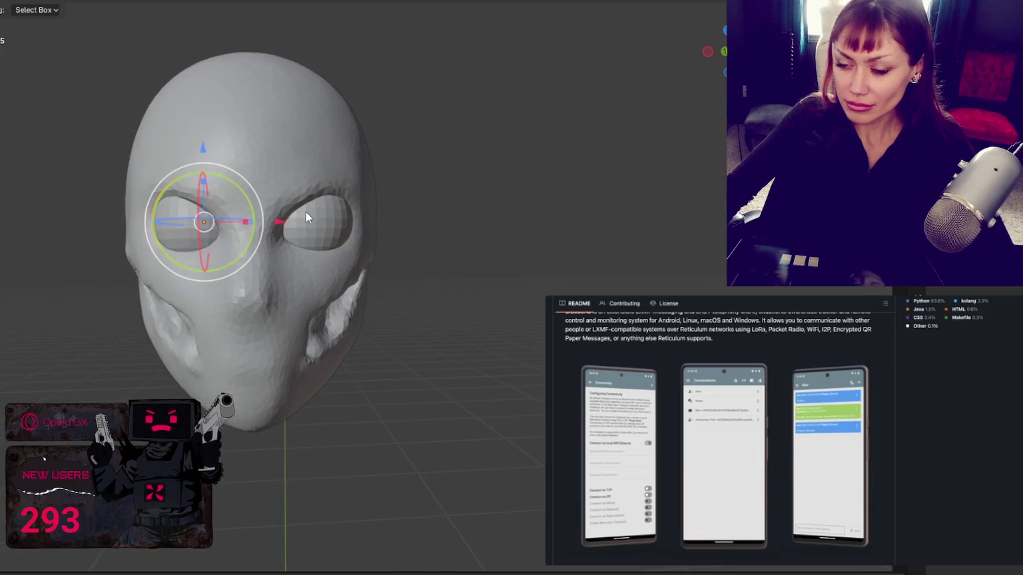
scroll(347, 201, "up", 2)
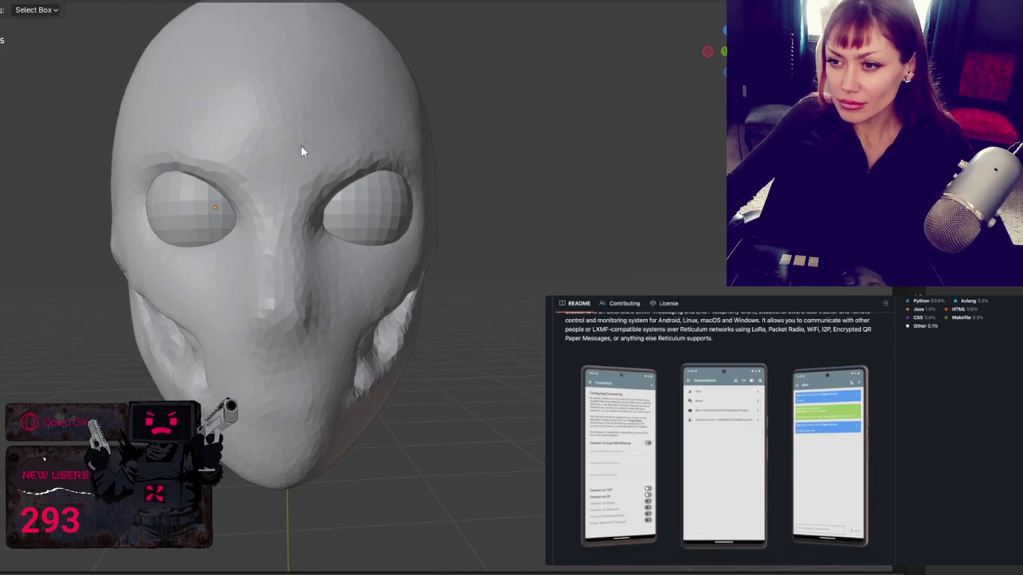
- Shade both eyeballs smooth and reselect the head for sculpting
left_click(181, 62)
left_click(193, 207)
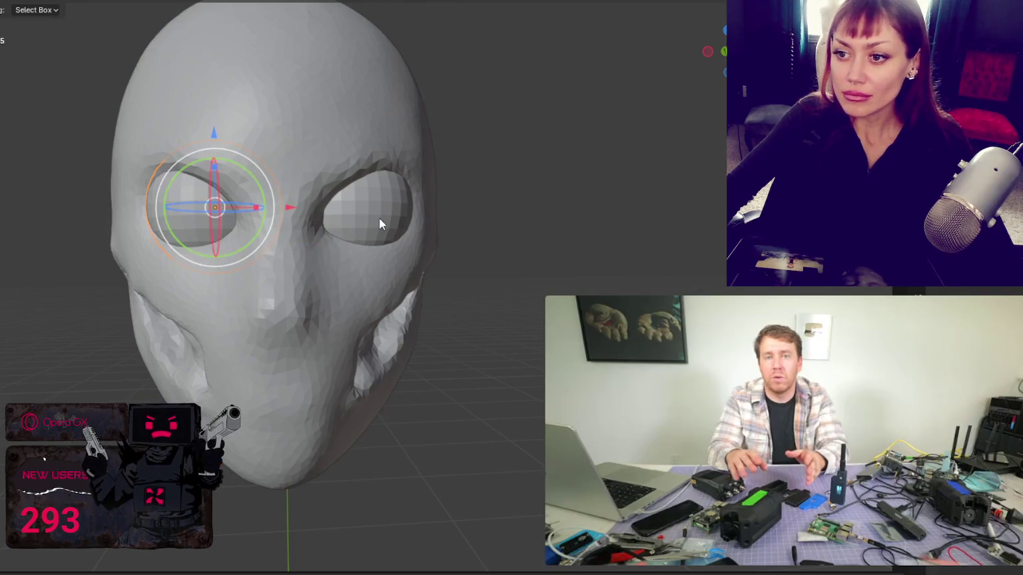
left_click(379, 217, "shift")
right_click(499, 89)
left_click(460, 89)
left_click(174, 53)
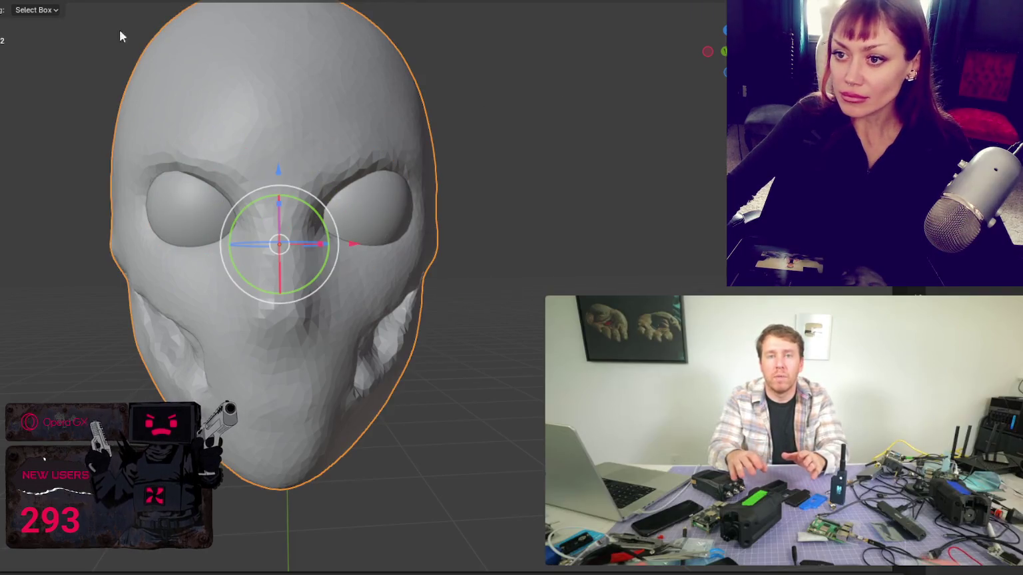
key("s")
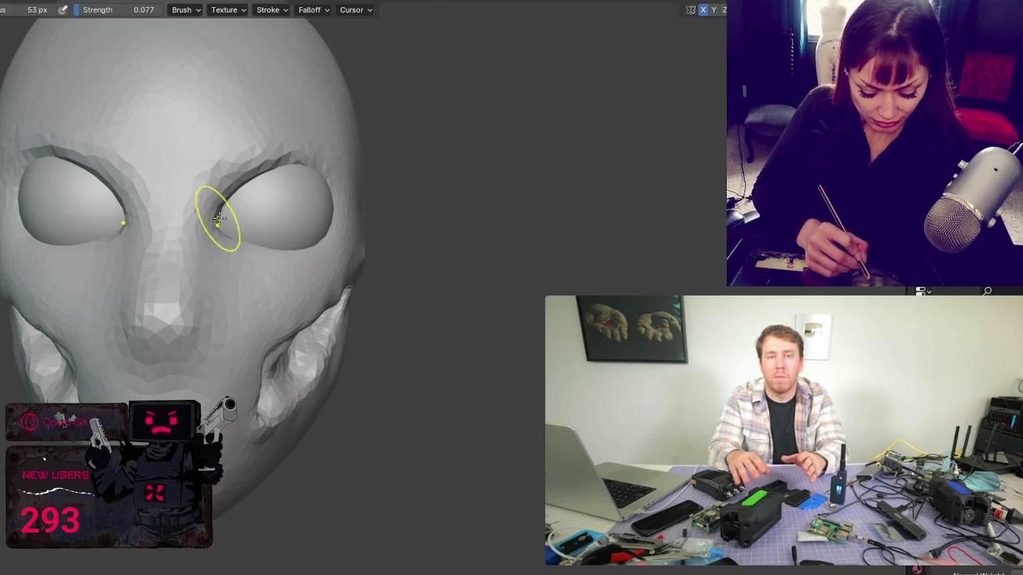
- Smooth the brow crease above both eyes and the eyelids toward the eyeballs, using a 78 px brush
middle_click_drag(219, 218, 270, 174)
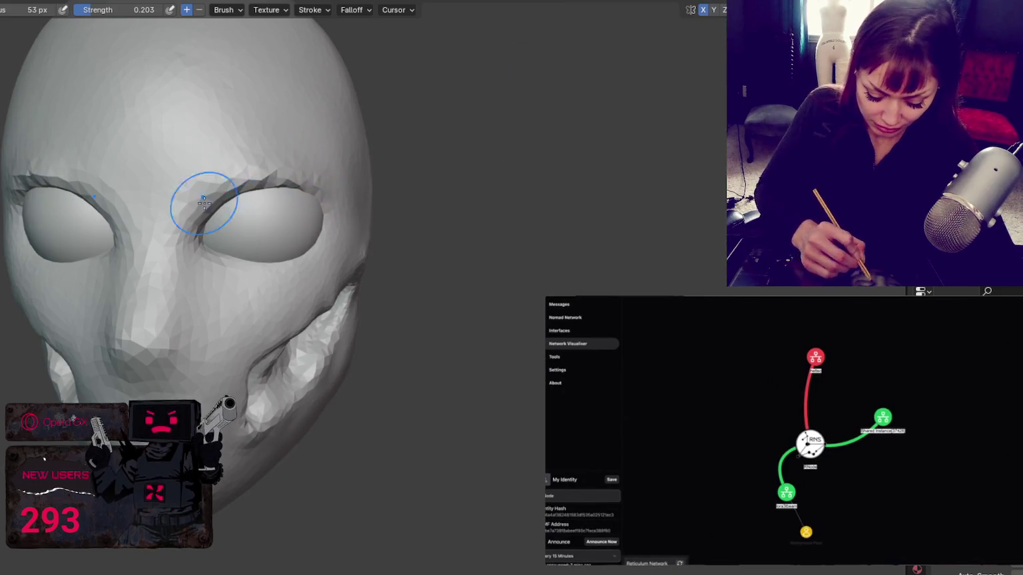
left_click_drag(204, 203, 313, 212)
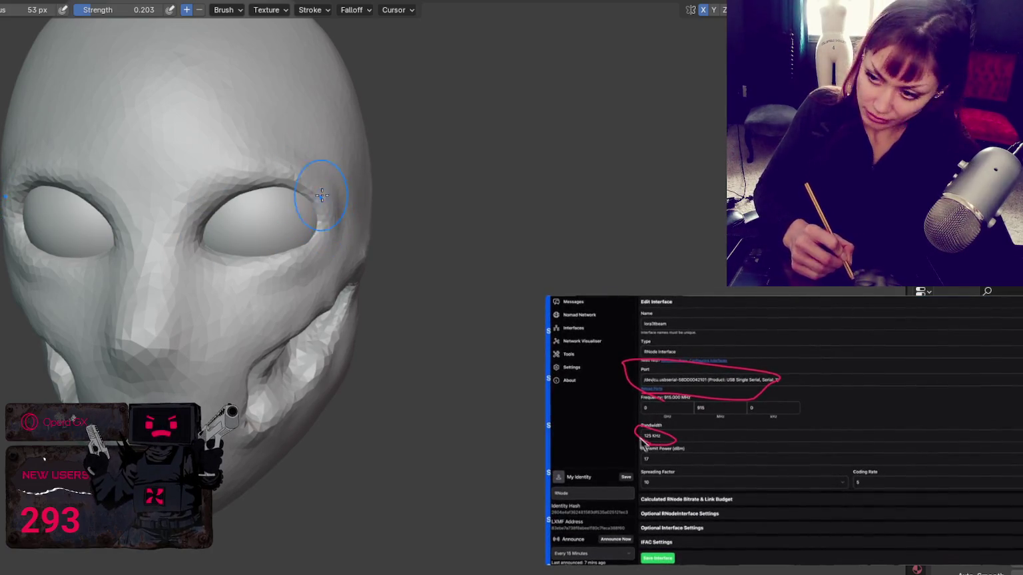
middle_click_drag(234, 261, 220, 233)
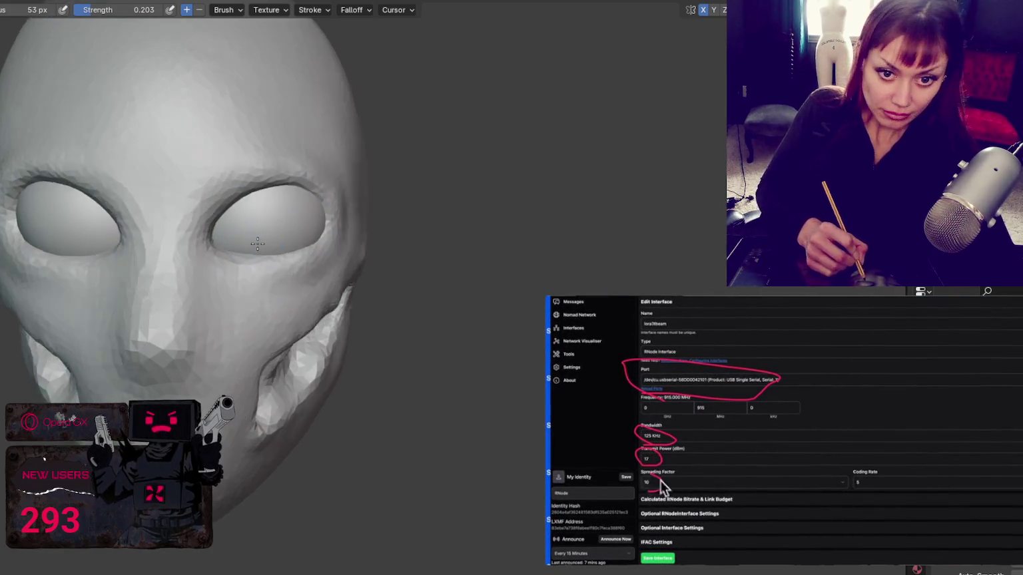
key("g")
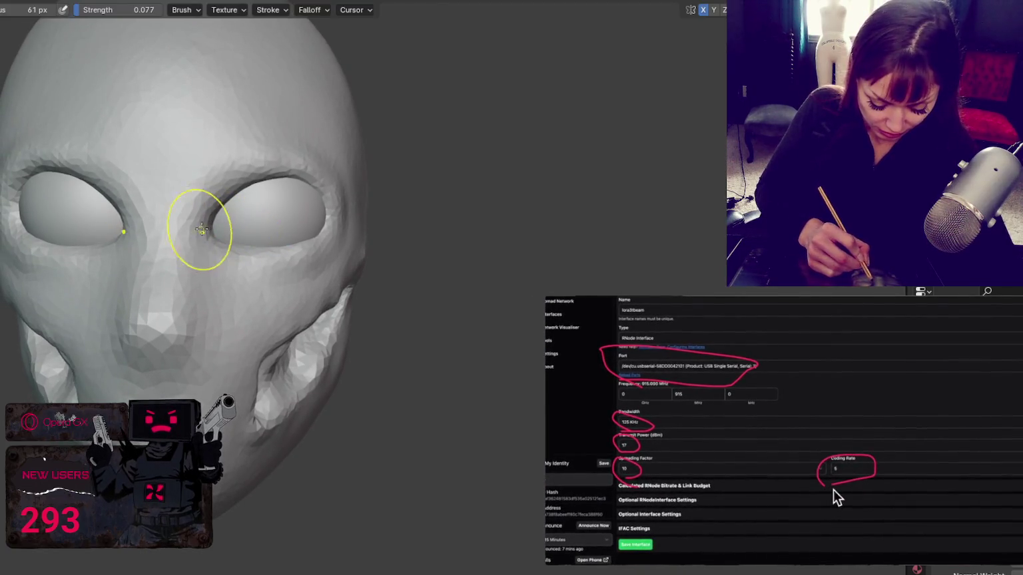
mouse_move(228, 171)
middle_mouse_down()
mouse_move(244, 200)
mouse_move(341, 240)
mouse_move(274, 218)
mouse_move(290, 217)
middle_mouse_up()
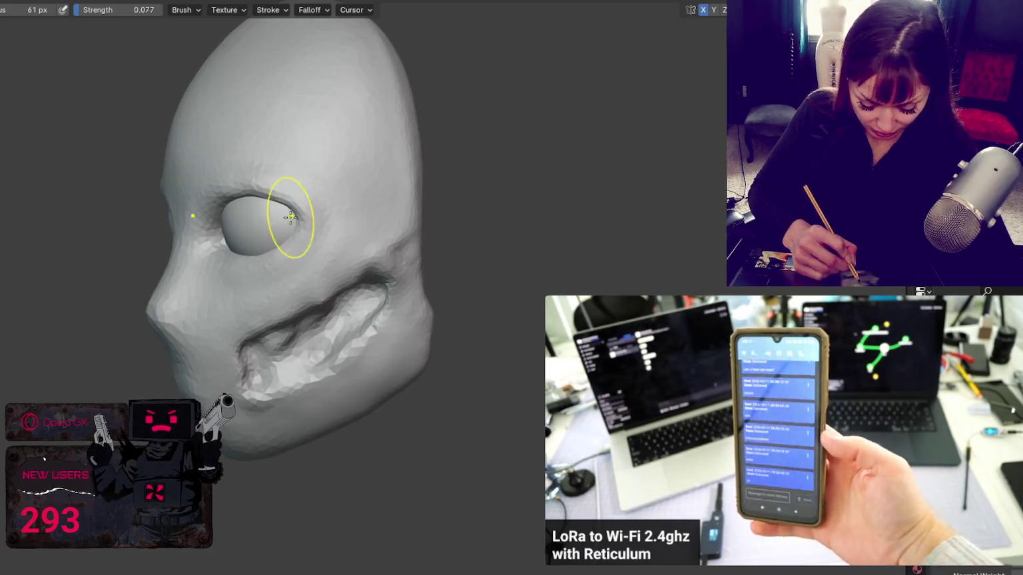
mouse_move(307, 213)
middle_mouse_down()
mouse_move(293, 211)
mouse_move(314, 201)
mouse_move(293, 180)
middle_mouse_up()
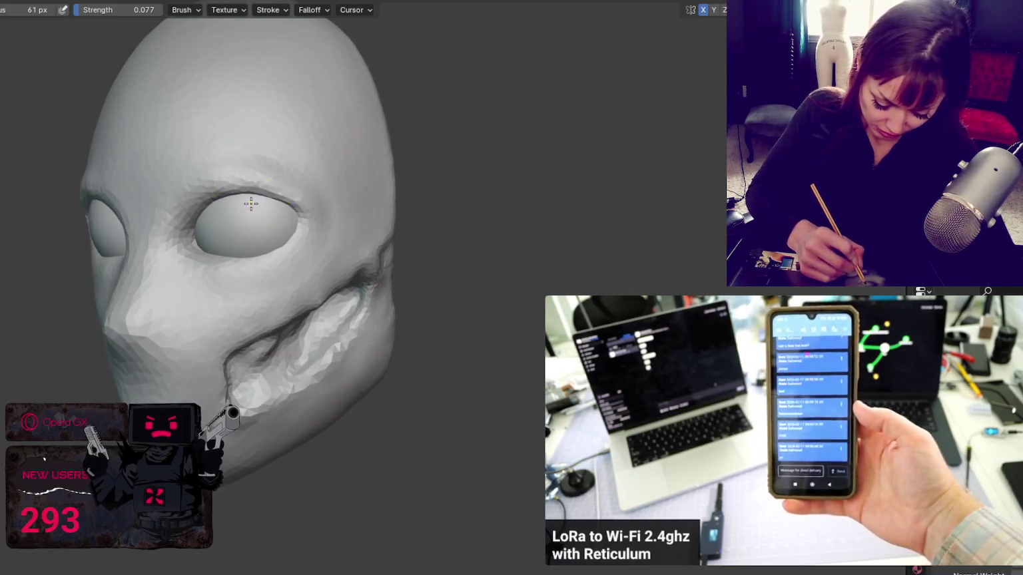
key("f")
mouse_move(279, 211)
left_mouse_down()
mouse_move(251, 235)
mouse_move(182, 222)
left_mouse_up()
- Resculpt the right eye's lower and upper lids with a small additive brush
key("x")
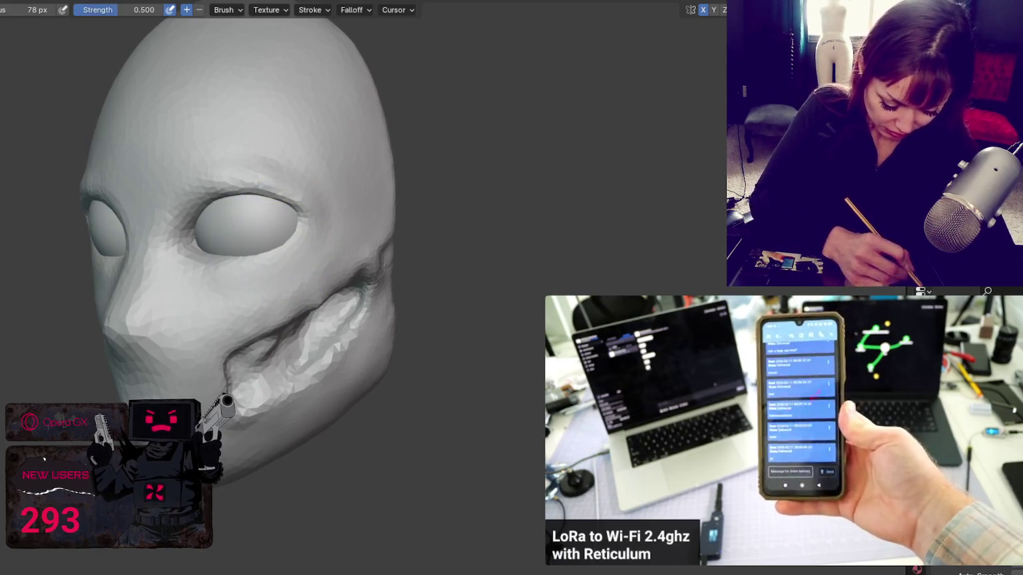
left_click_drag(239, 267, 307, 217)
mouse_move(218, 259)
left_mouse_down()
mouse_move(266, 202)
mouse_move(314, 210)
left_mouse_up()
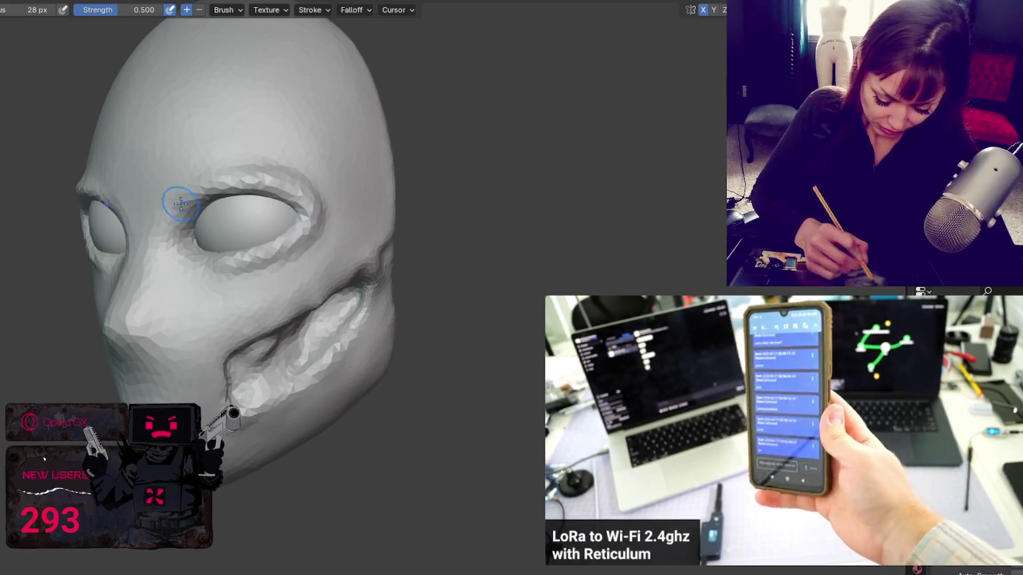
- Lower the brush strength to 0.250 while orbiting to a frontal view of the head
middle_click_drag(228, 272, 225, 193)
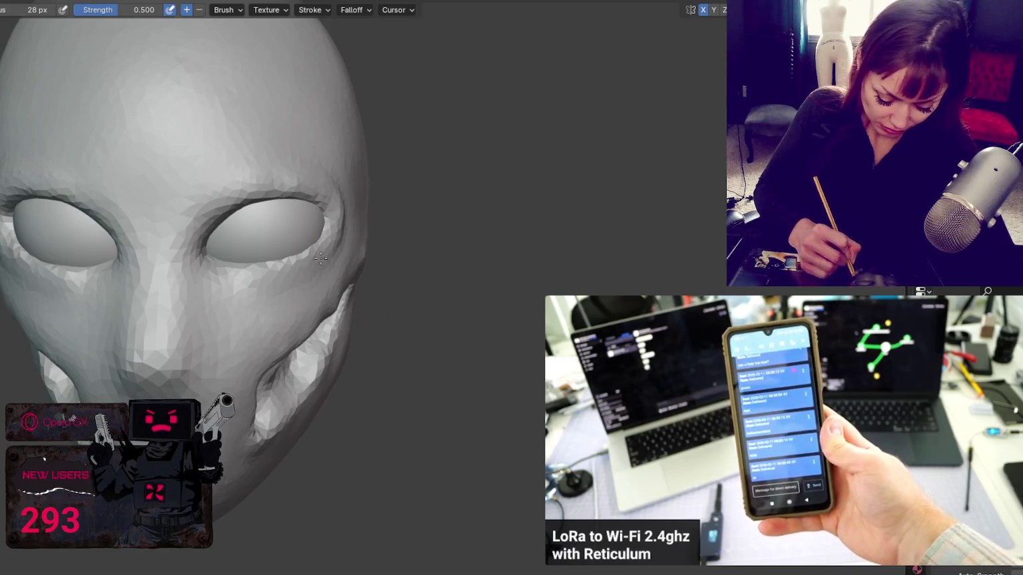
middle_click_drag(363, 197, 343, 183)
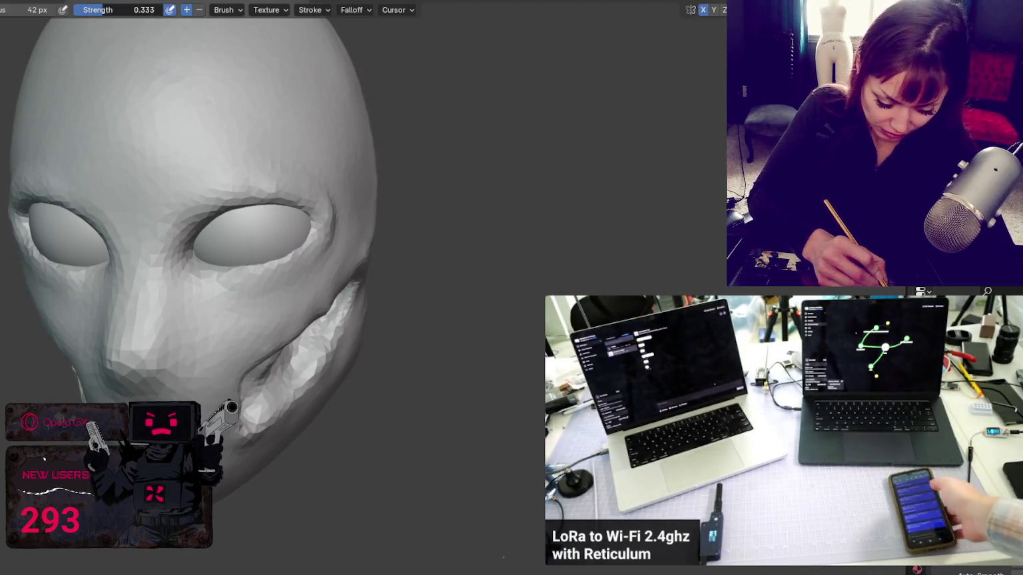
left_click(331, 235)
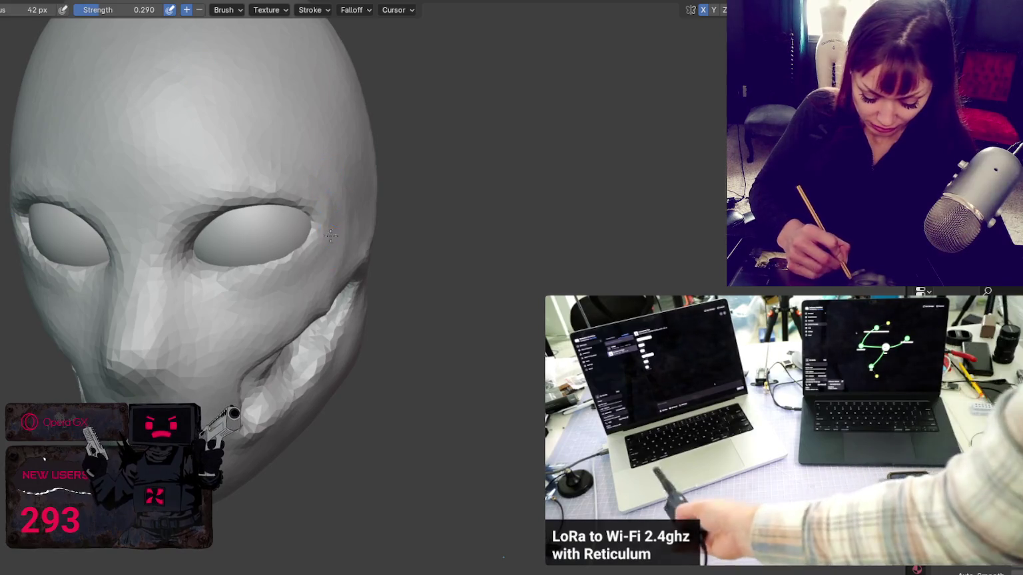
middle_click_drag(330, 235, 253, 259)
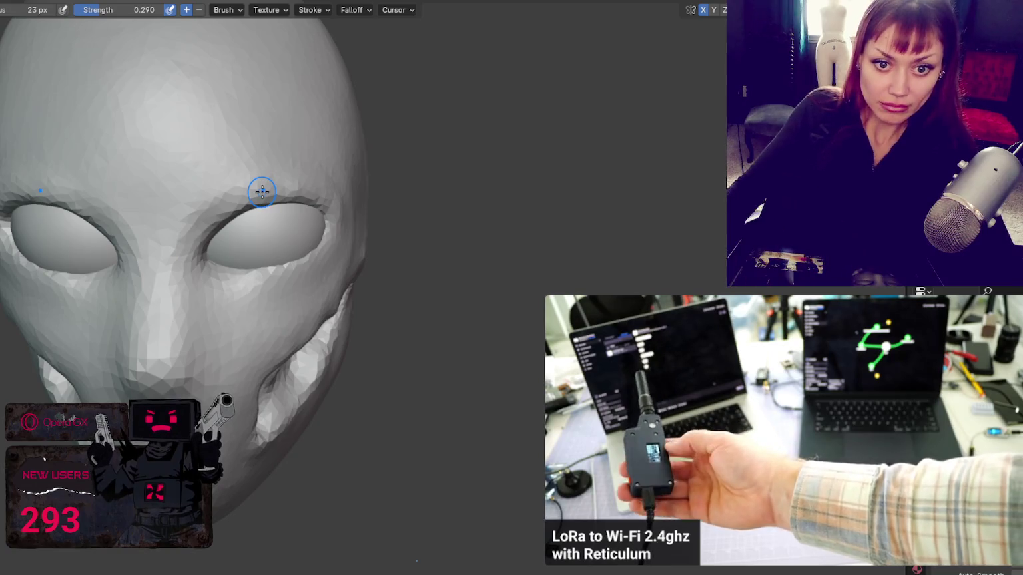
middle_click_drag(262, 193, 315, 298, "shift")
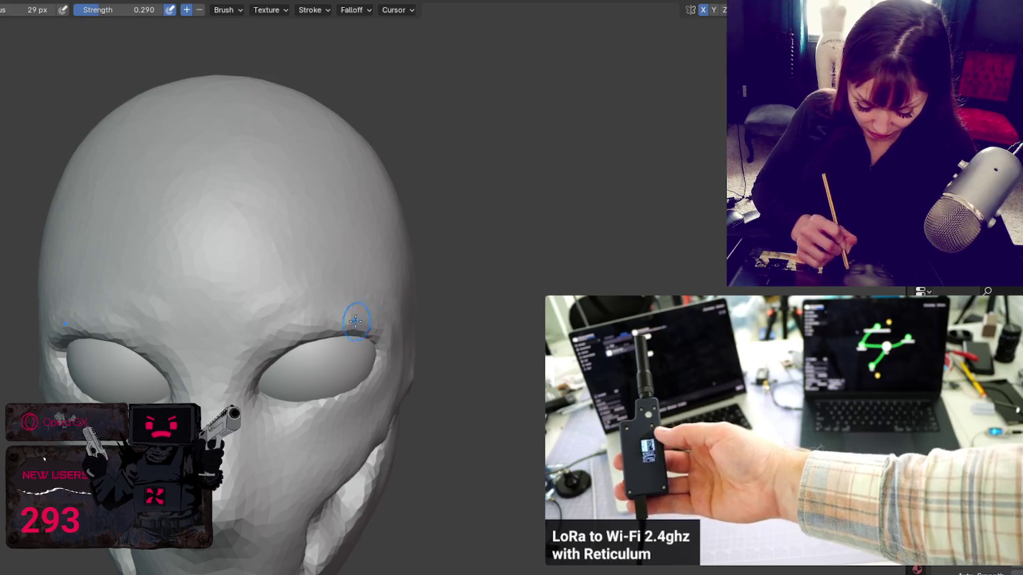
- Resize the sculpt brush radius to 43 px
middle_click_drag(326, 283, 354, 297)
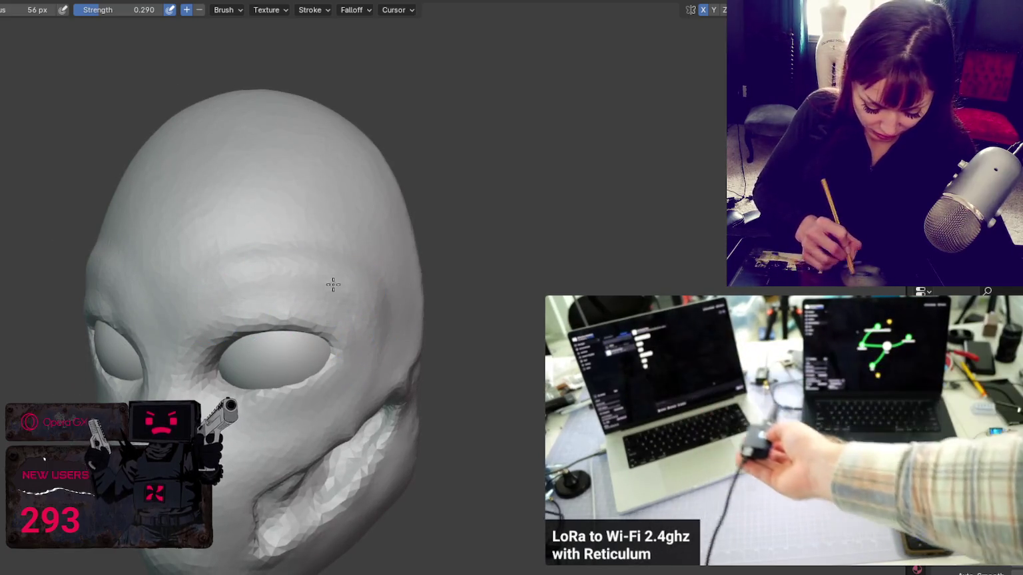
key("f")
left_click(119, 308)
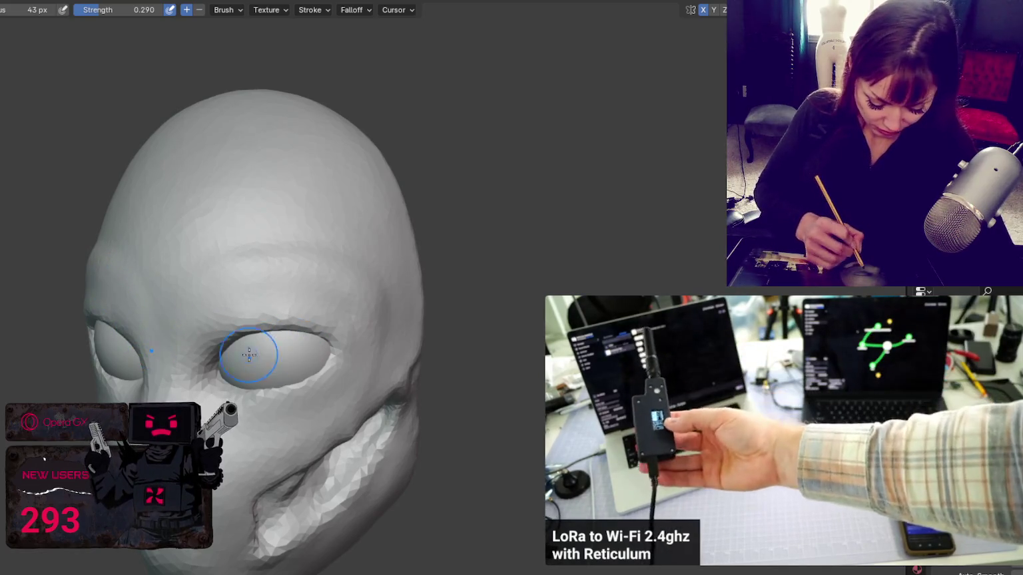
- Orbit the head to face the eyes and switch to the Smooth brush
mouse_move(202, 345)
middle_mouse_down()
mouse_move(297, 303)
mouse_move(236, 436)
middle_mouse_up()
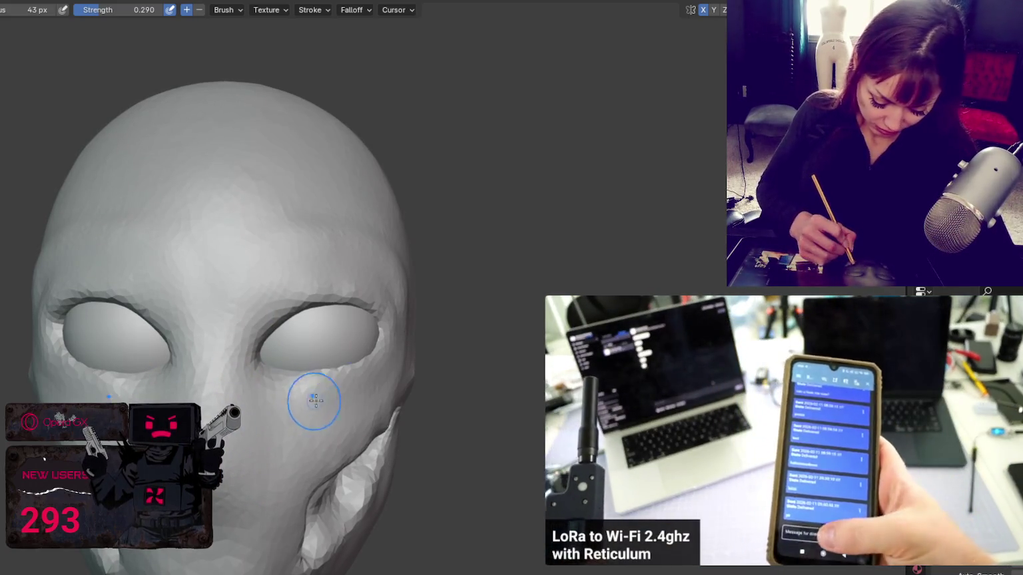
middle_click_drag(313, 404, 348, 350)
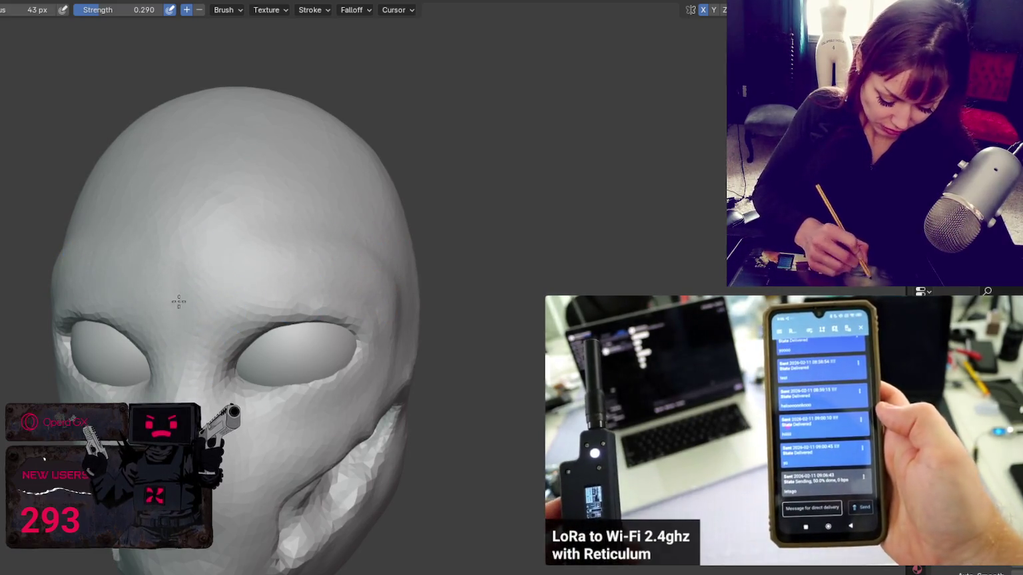
middle_click_drag(226, 285, 353, 251)
key("s")
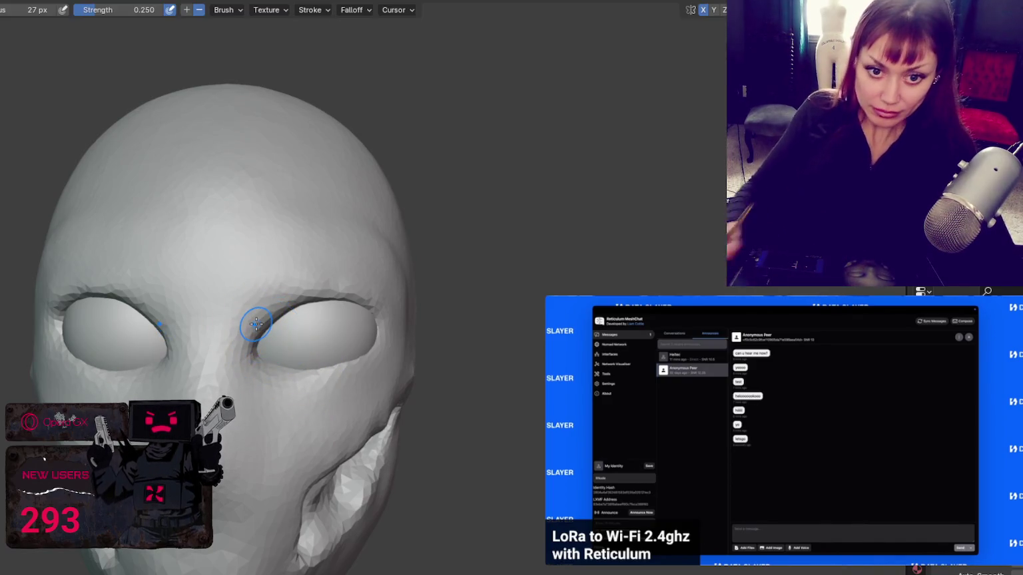
scroll(256, 324, "up", 2)
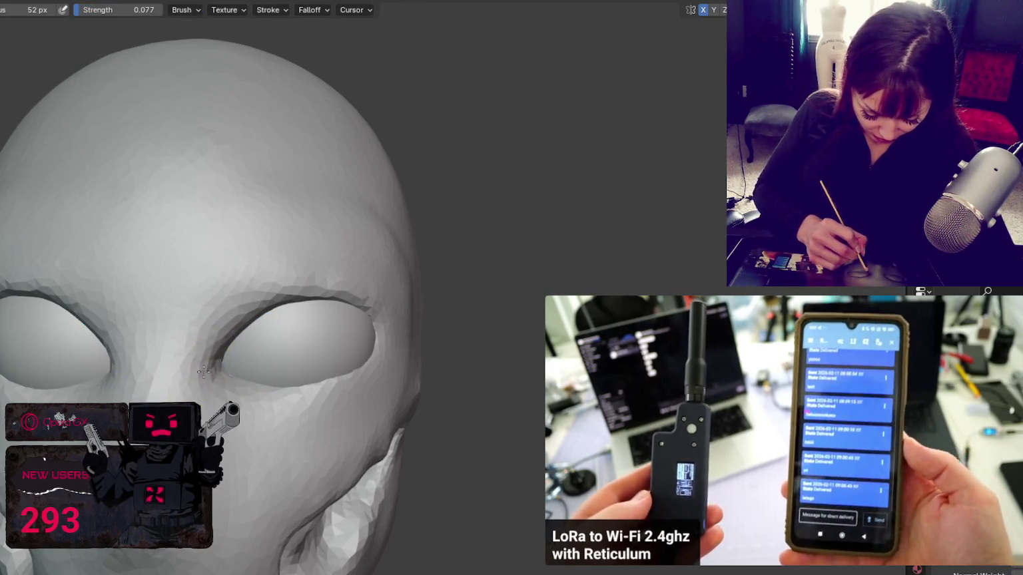
- Carve a crease along the upper eye rim and deepen the brow crease with the Crease brush
key("x")
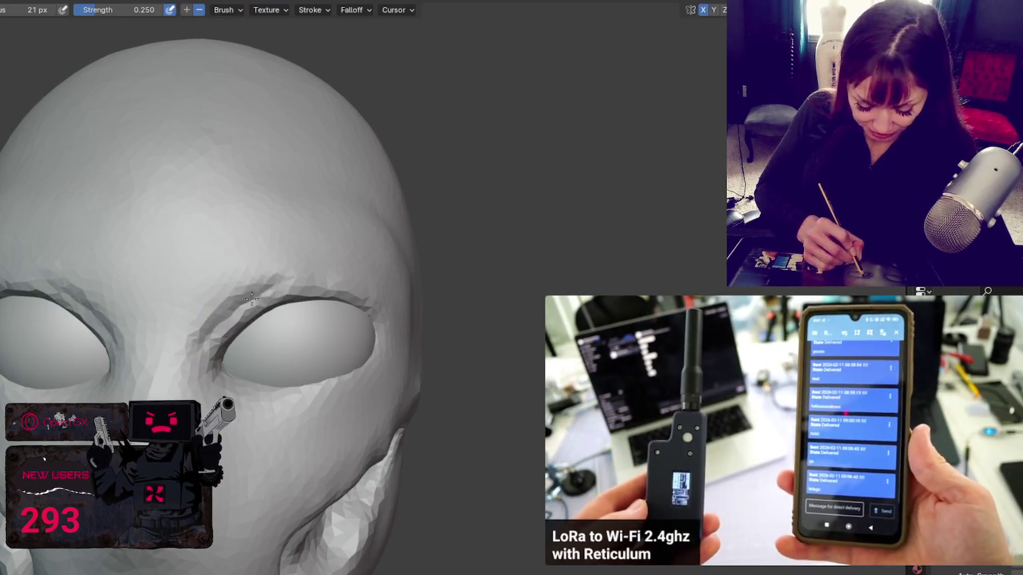
middle_click_drag(251, 299, 281, 289)
left_click_drag(232, 319, 301, 276)
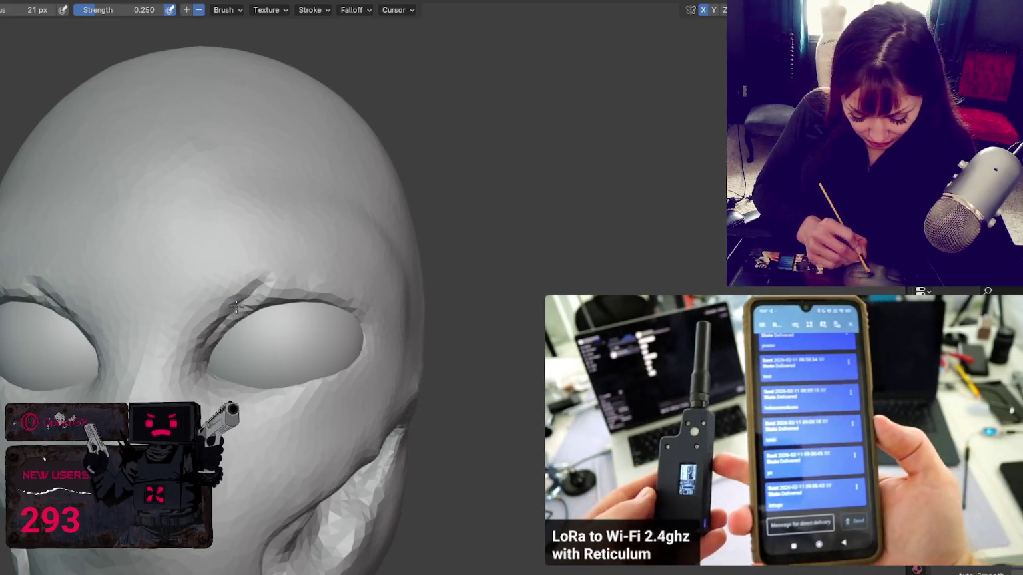
middle_click_drag(301, 275, 306, 299)
left_click_drag(306, 299, 303, 303)
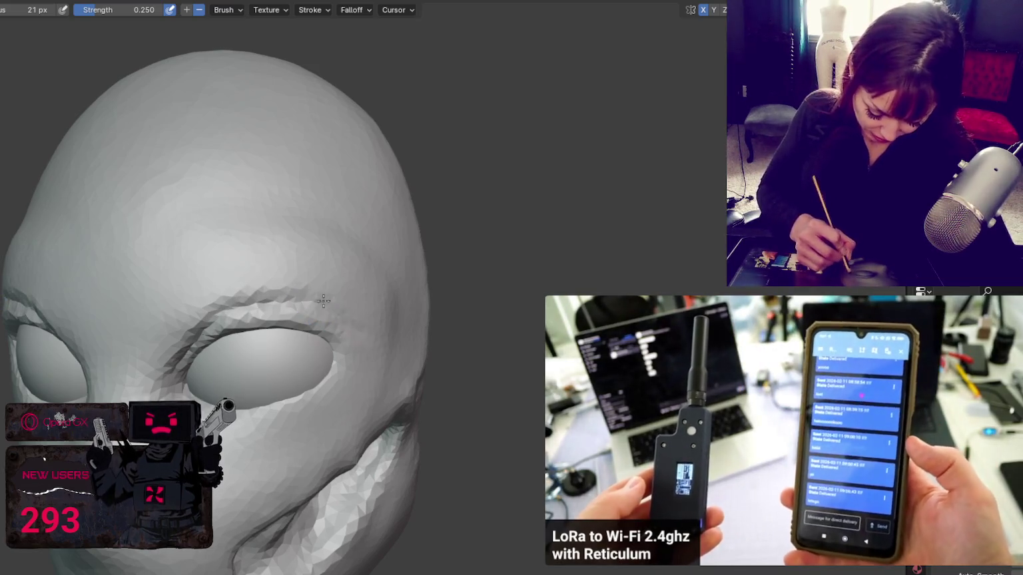
- Turn the head so both eyes show and smooth the jagged mesh below the eye
middle_click_drag(322, 301, 301, 279)
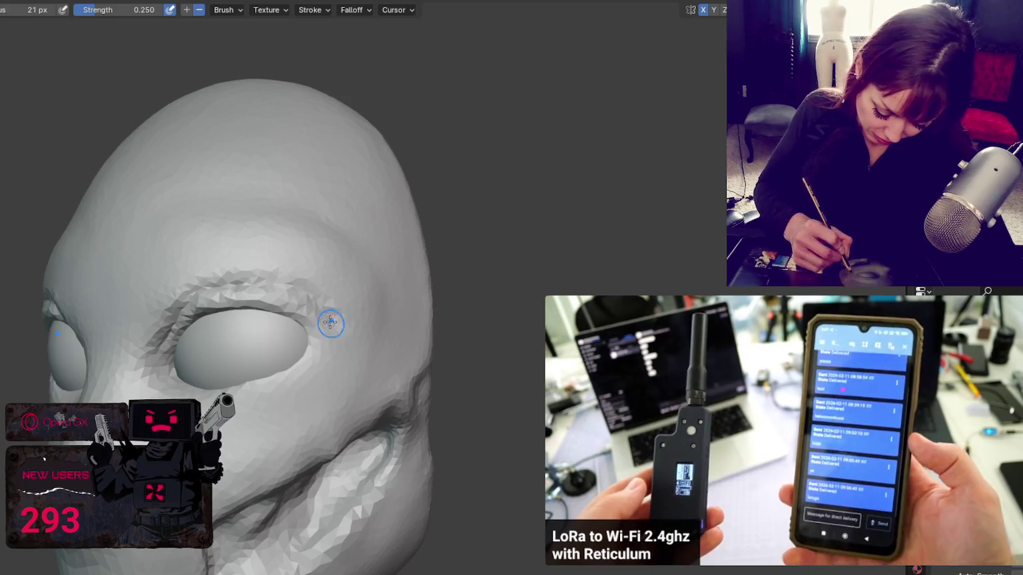
middle_click_drag(313, 376, 339, 369)
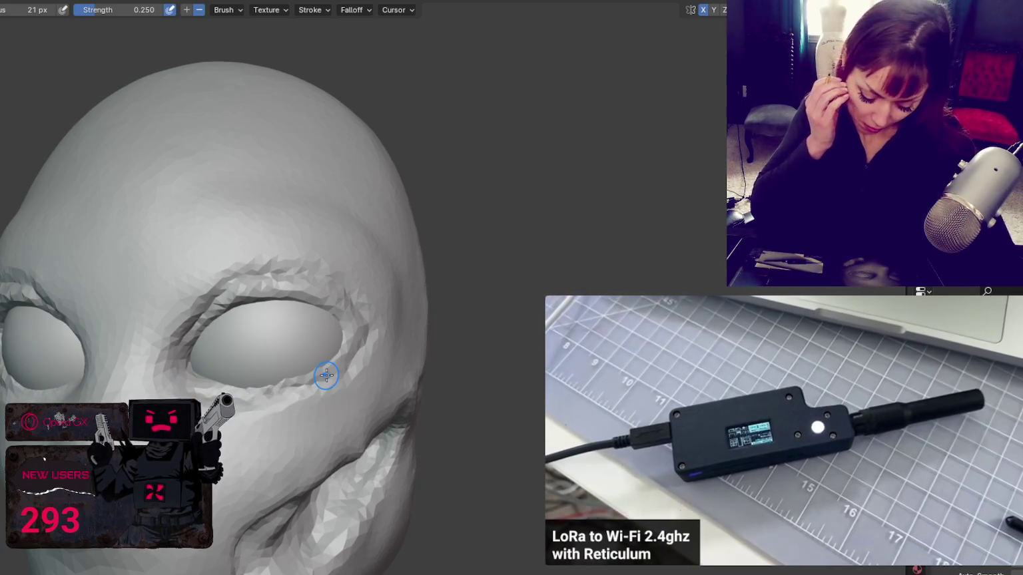
left_click_drag(326, 375, 327, 375)
scroll(326, 375, "up", 2)
scroll(331, 370, "up", 2)
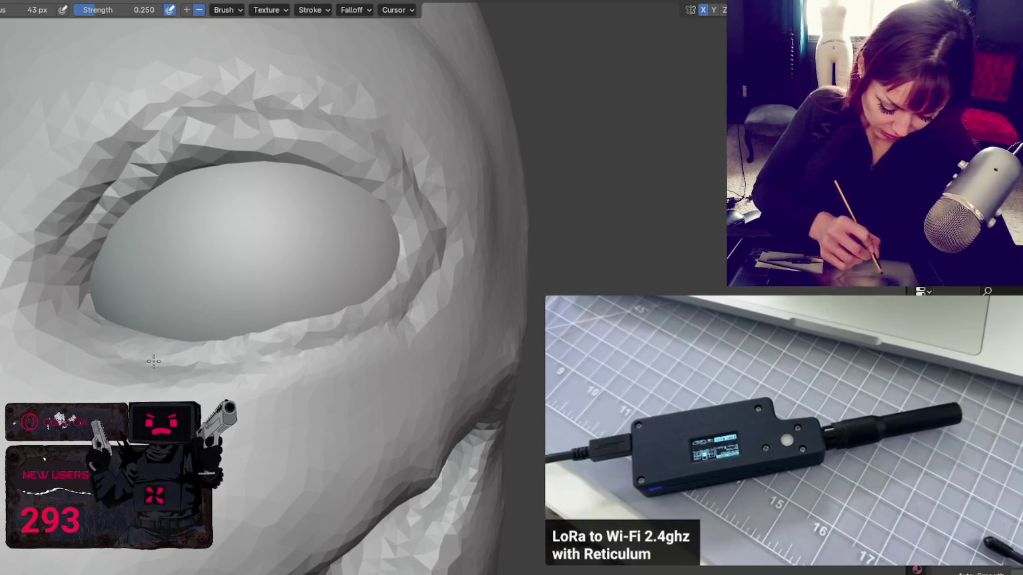
- Crease along the lower and upper eyelid rims and refine the outer corner
middle_click_drag(481, 247, 188, 391)
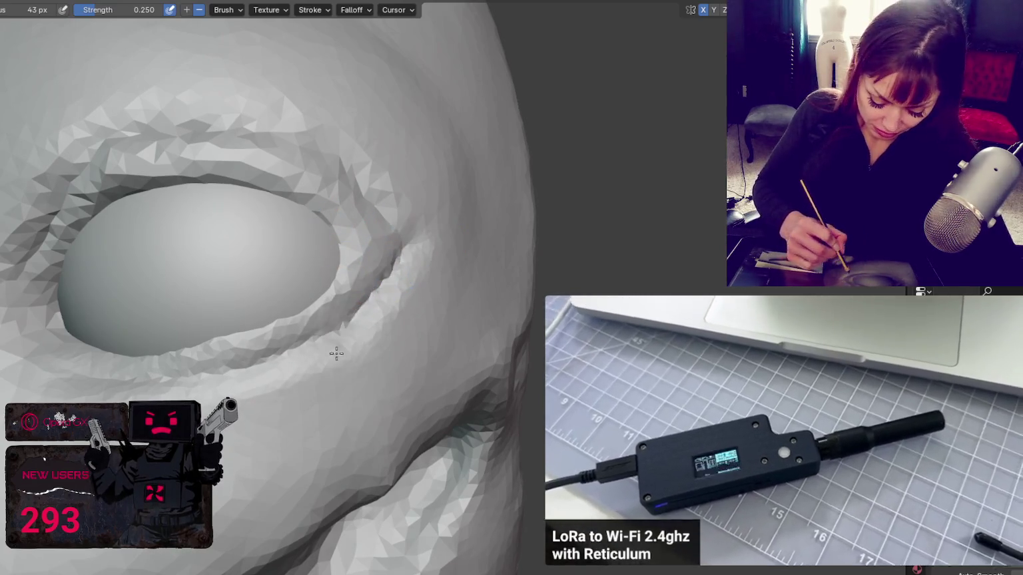
left_click_drag(336, 354, 390, 267)
left_click_drag(331, 343, 251, 360)
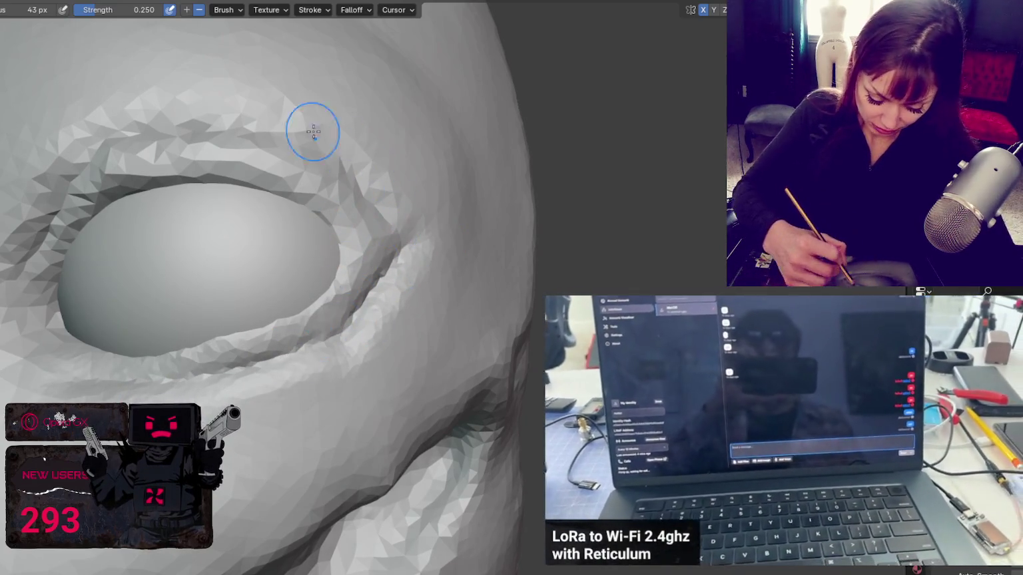
middle_click_drag(448, 267, 267, 223)
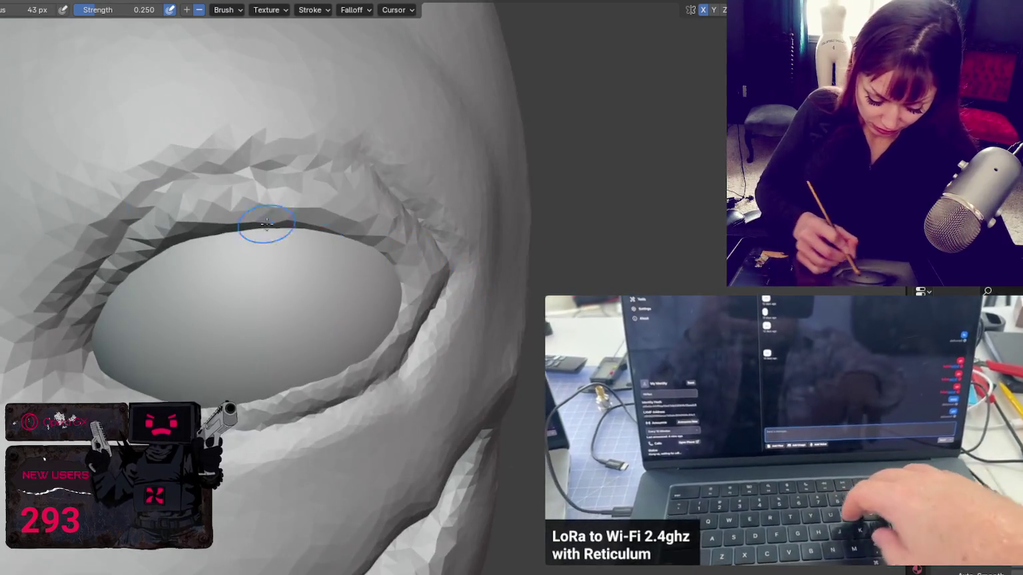
mouse_move(201, 180)
left_mouse_down()
mouse_move(121, 215)
mouse_move(93, 251)
left_mouse_up()
left_click_drag(149, 222, 70, 303)
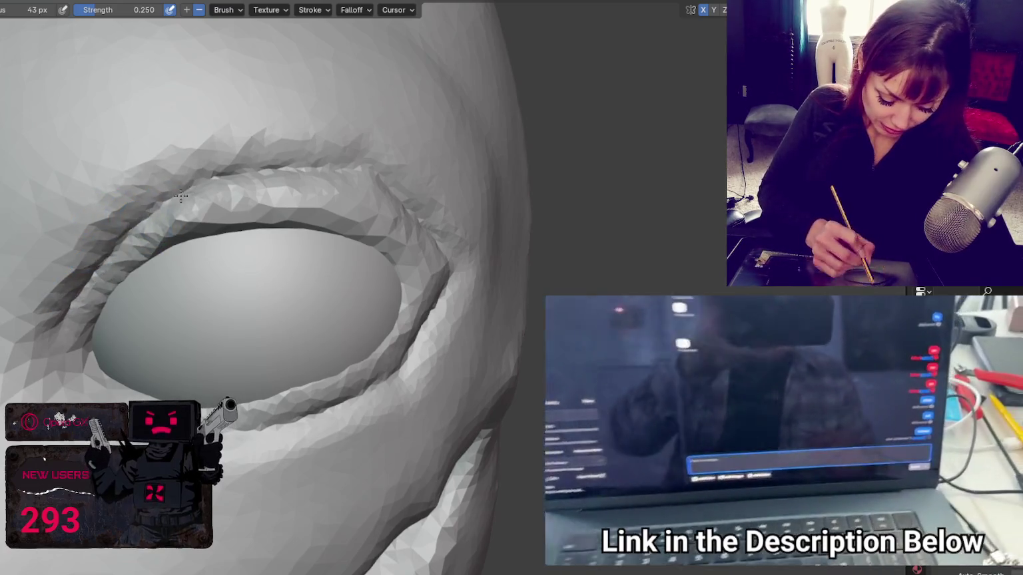
mouse_move(153, 200)
left_mouse_down()
mouse_move(342, 167)
mouse_move(142, 229)
mouse_move(367, 193)
left_mouse_up()
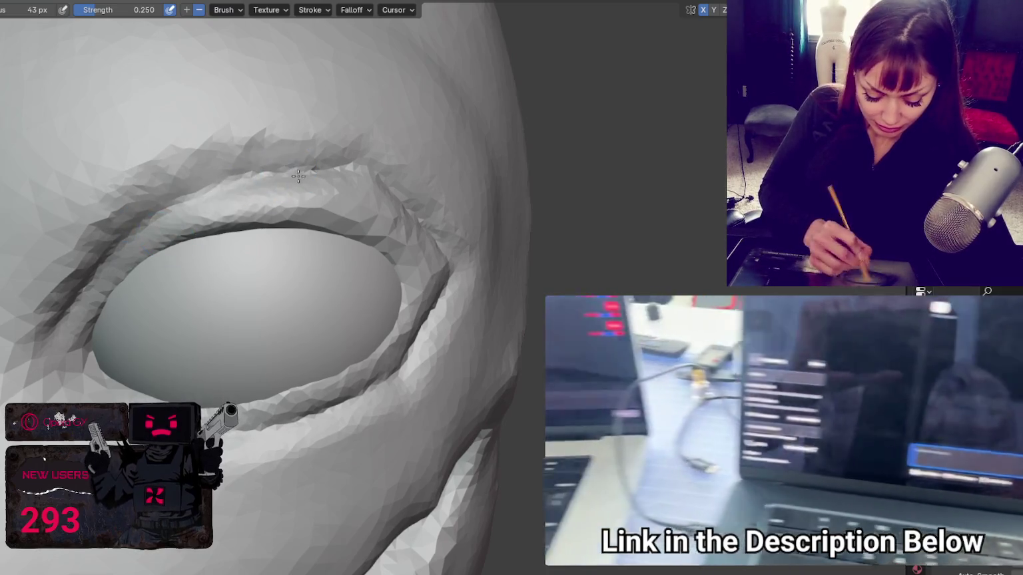
- Soften the upper and lower eyelids with a large, gentle brush
key("f")
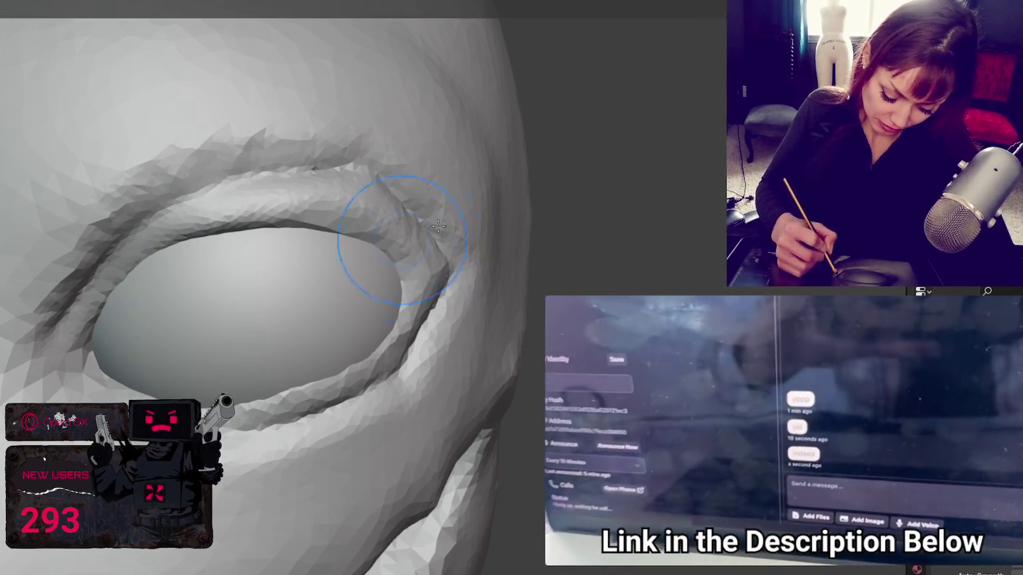
left_click_drag(341, 188, 111, 237)
mouse_move(418, 334)
left_mouse_down("shift")
mouse_move(259, 178)
mouse_move(300, 167)
left_mouse_up("shift")
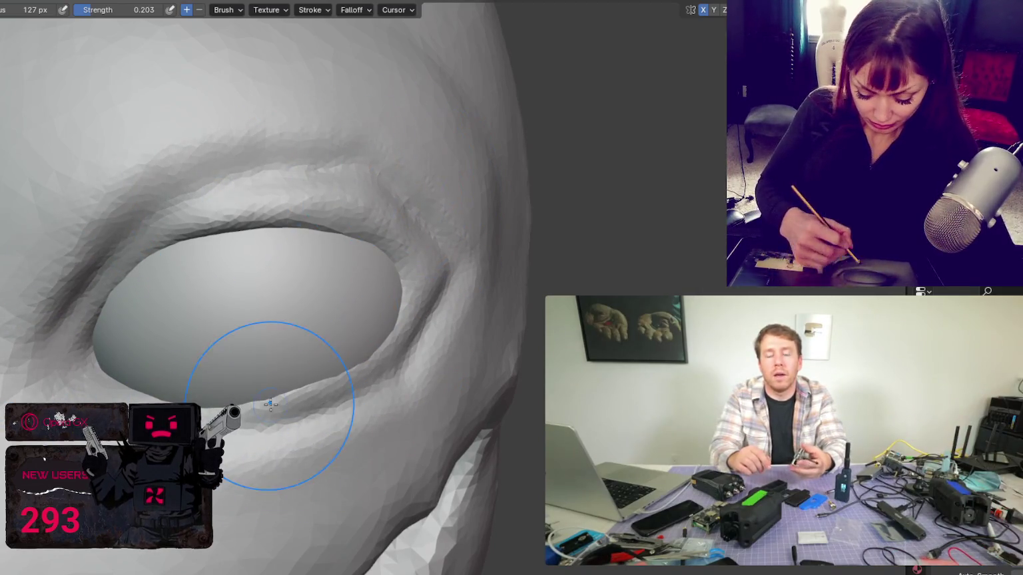
- Recut the brow crease, touch up the cheek below the socket, and zoom back out
key("shift+c")
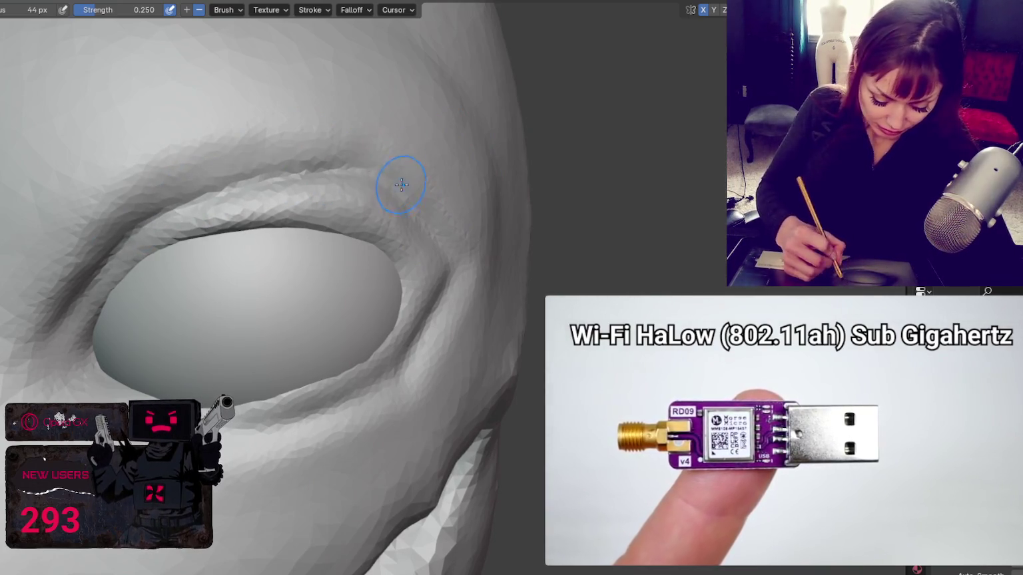
left_click_drag(186, 160, 347, 127)
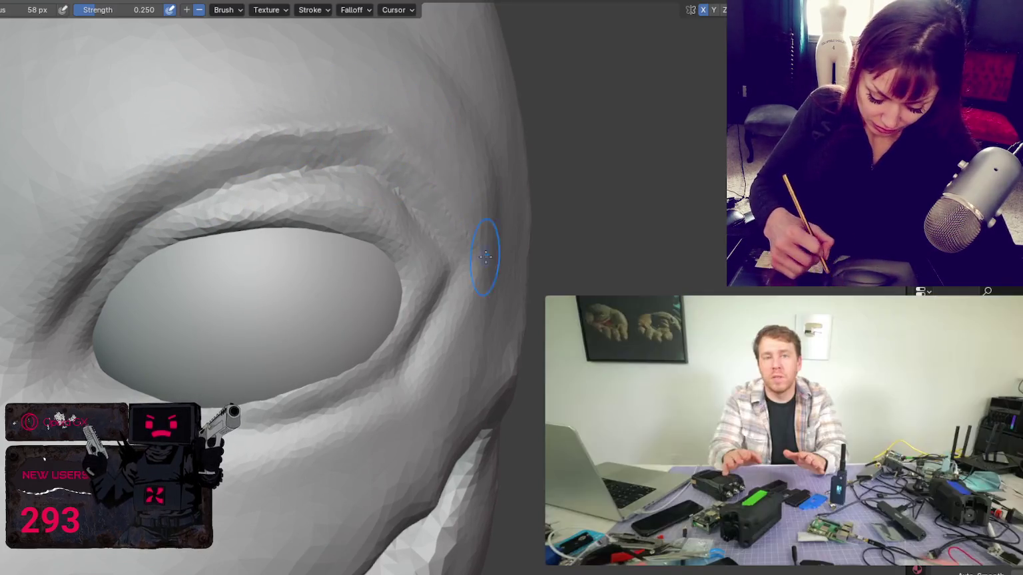
left_click_drag(471, 267, 402, 419)
left_click_drag(190, 446, 306, 447)
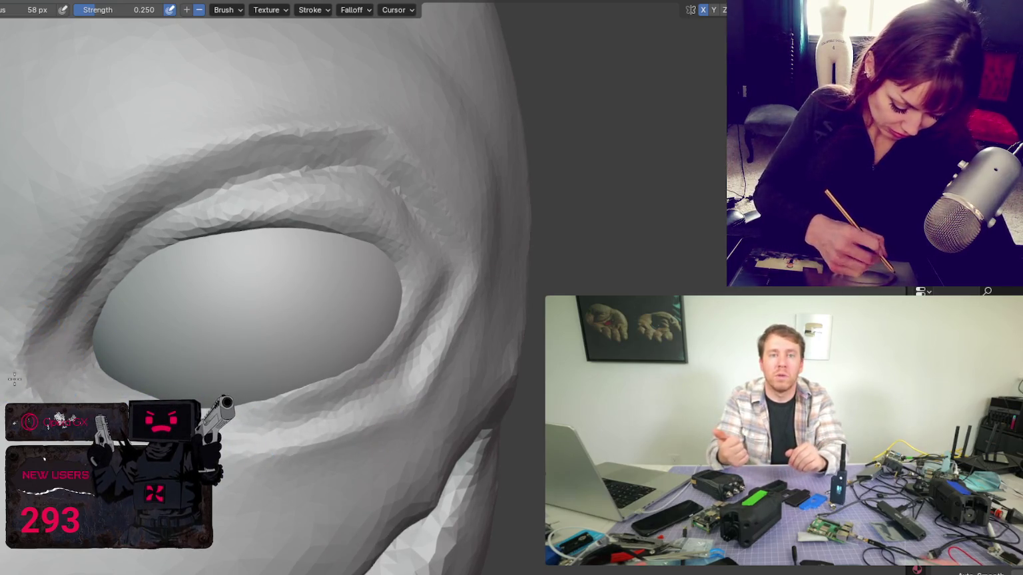
left_click_drag(137, 178, 373, 140)
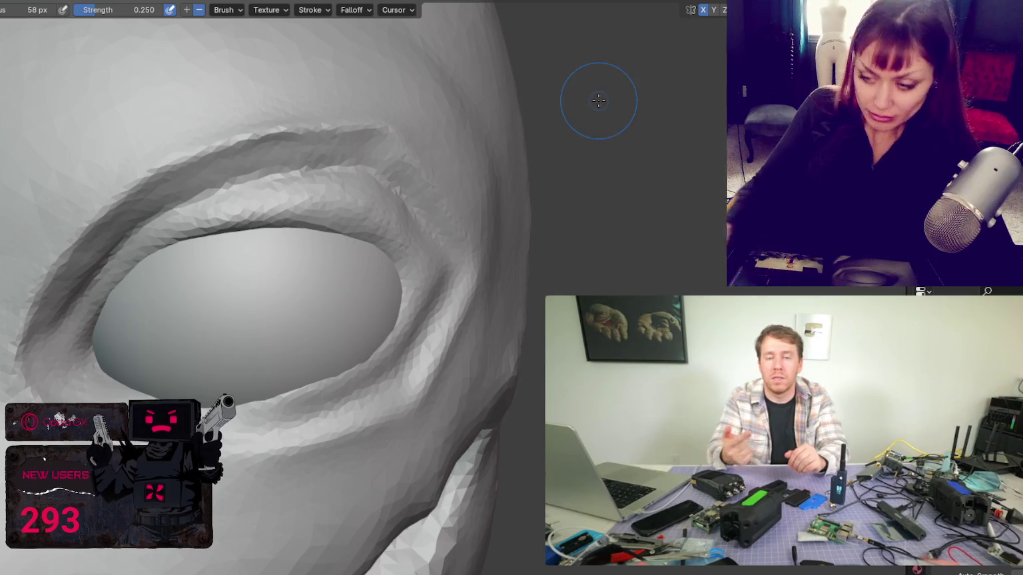
scroll(598, 101, "down", 6)
middle_click_drag(504, 150, 529, 137)
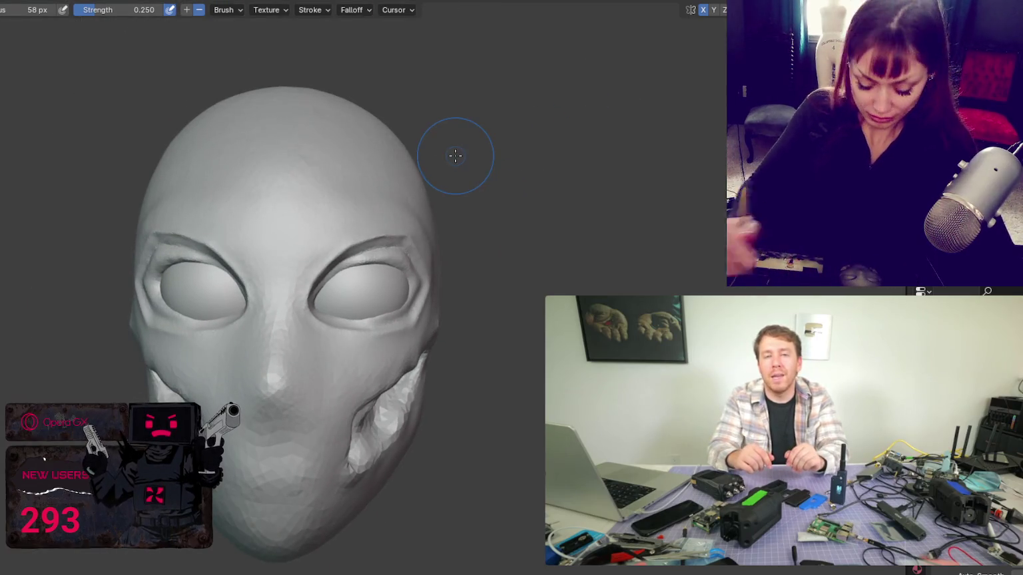
- Smooth beside the left eye and along the jaw, shrinking the brush to 40 px
key("s")
left_click_drag(320, 297, 298, 312)
key("f")
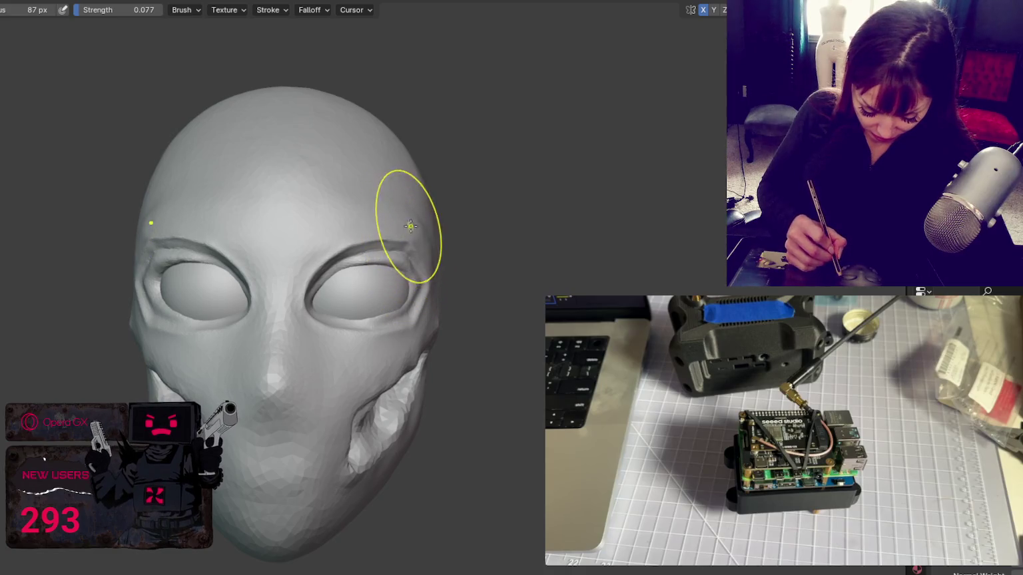
middle_click_drag(411, 226, 310, 241)
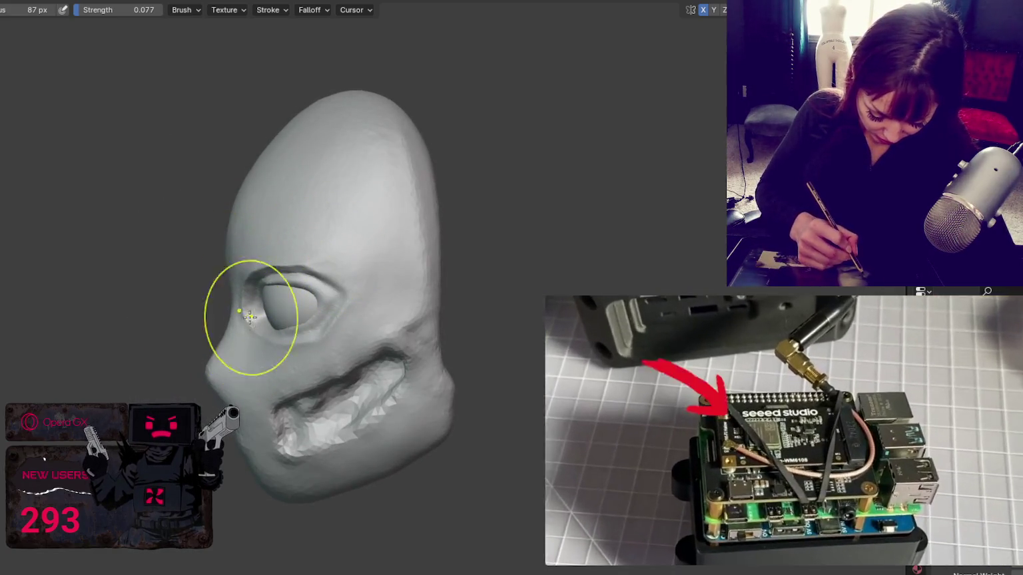
key("f")
left_click(260, 277)
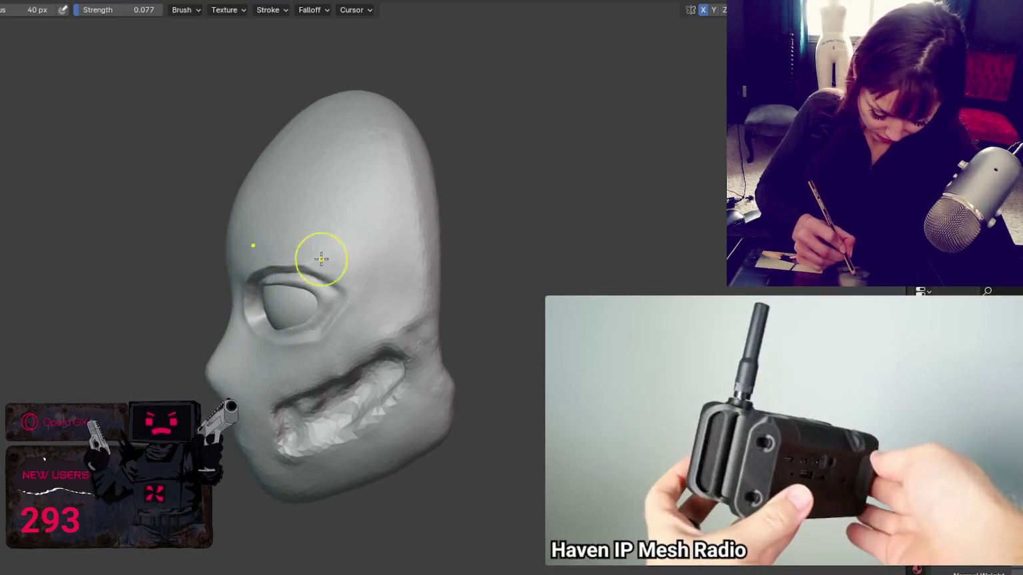
middle_click_drag(319, 258, 301, 258)
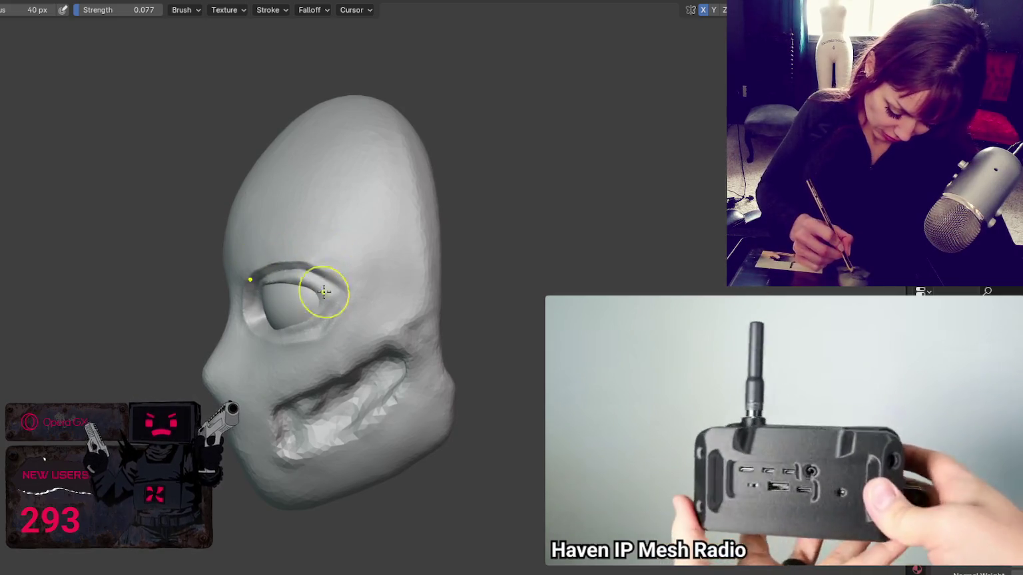
- Build a raised rim around the eye socket with a 107 px brush, then shrink it to 48 px
key("f")
left_click(373, 293)
middle_click_drag(372, 293, 397, 274)
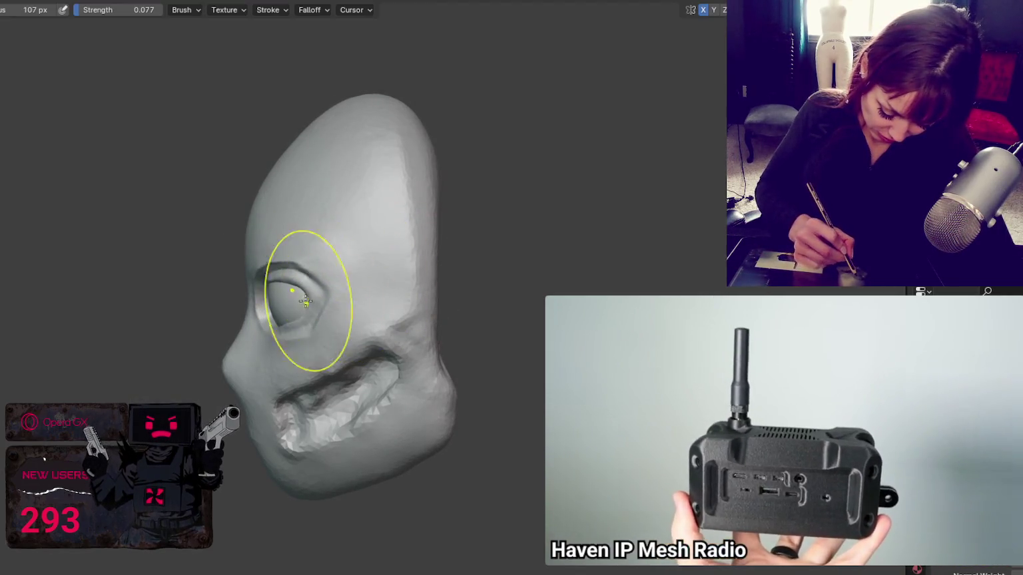
left_click_drag(339, 279, 305, 308)
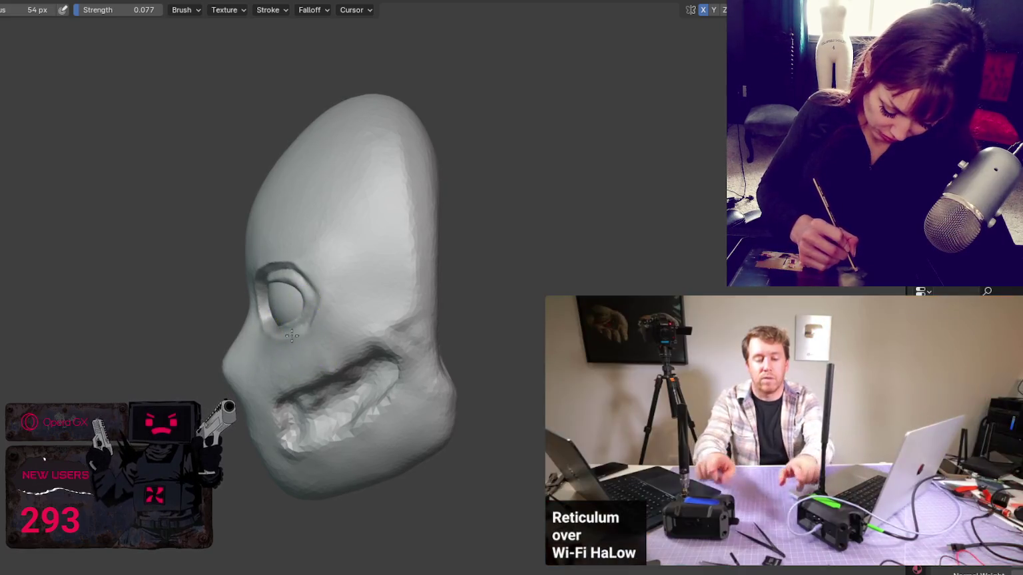
middle_click_drag(291, 335, 377, 325)
mouse_move(257, 355)
middle_mouse_down()
mouse_move(343, 260)
mouse_move(408, 287)
middle_mouse_up()
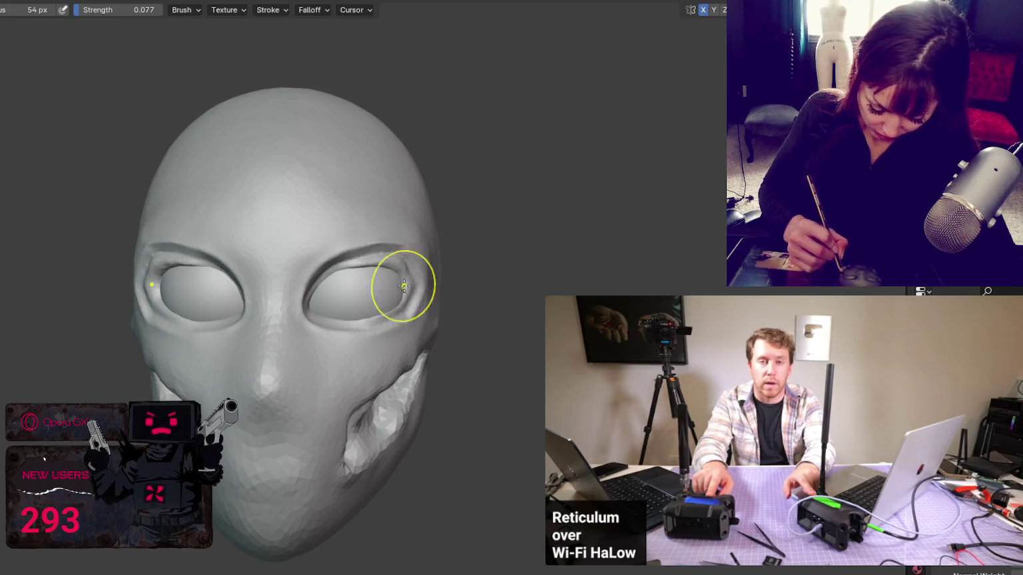
key("f")
left_click(373, 313)
mouse_move(372, 313)
middle_mouse_down()
mouse_move(333, 295)
mouse_move(431, 298)
middle_mouse_up()
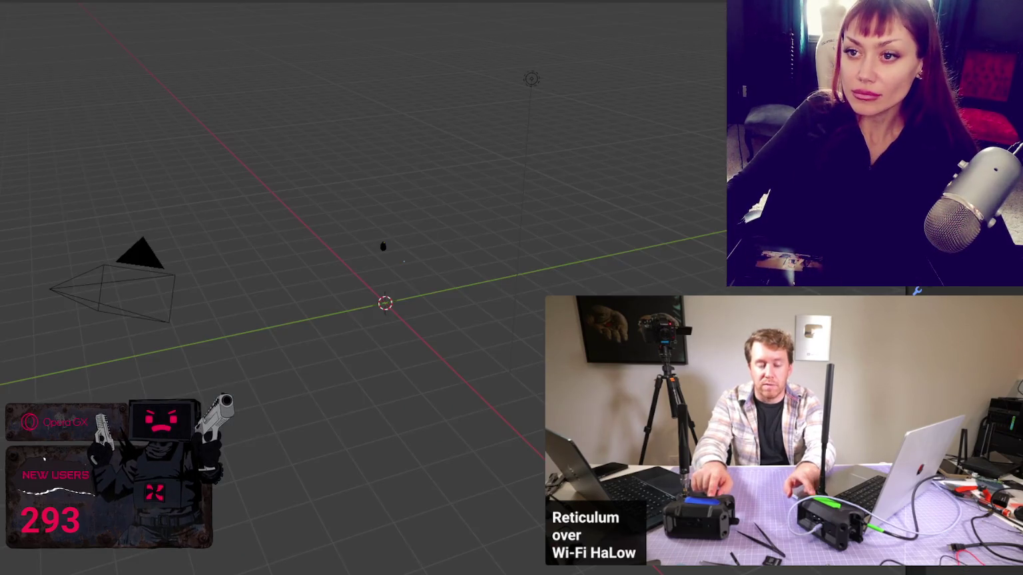
- Shift the left and right eyeballs along X into the sockets, then reselect the head
left_click(232, 225)
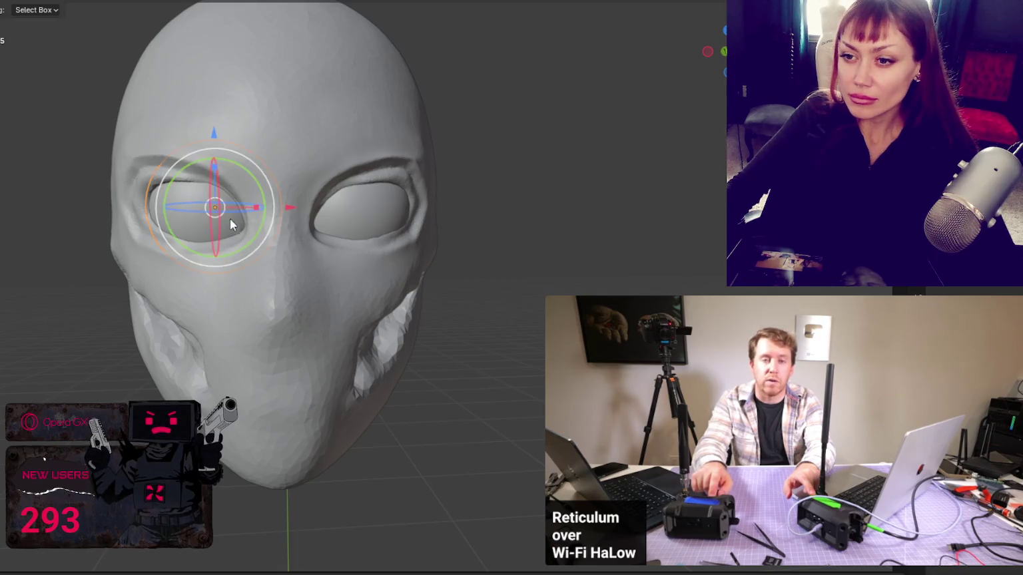
left_click_drag(296, 212, 286, 207)
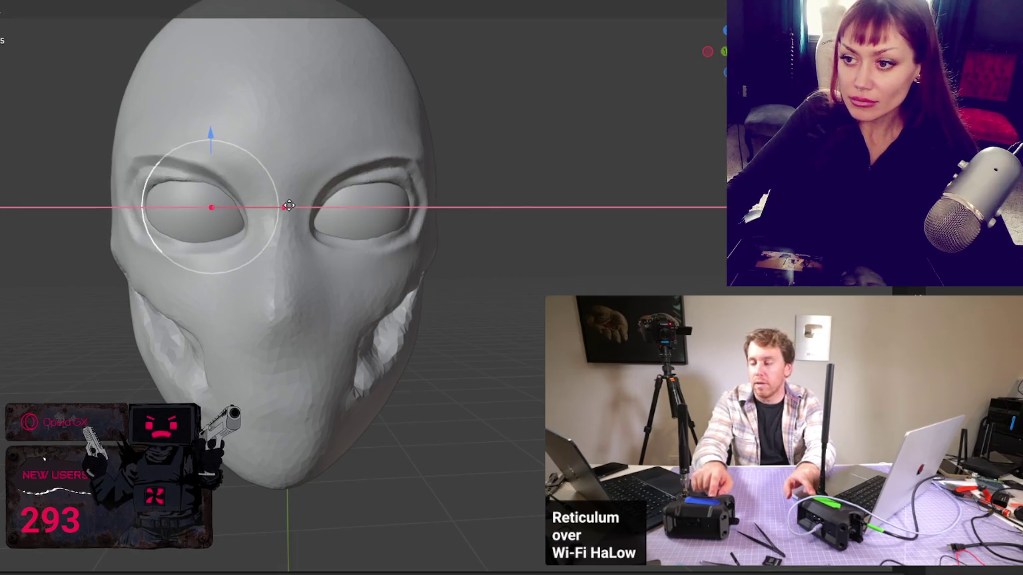
left_click(338, 222)
left_click_drag(420, 206, 426, 203)
middle_click_drag(426, 204, 376, 203)
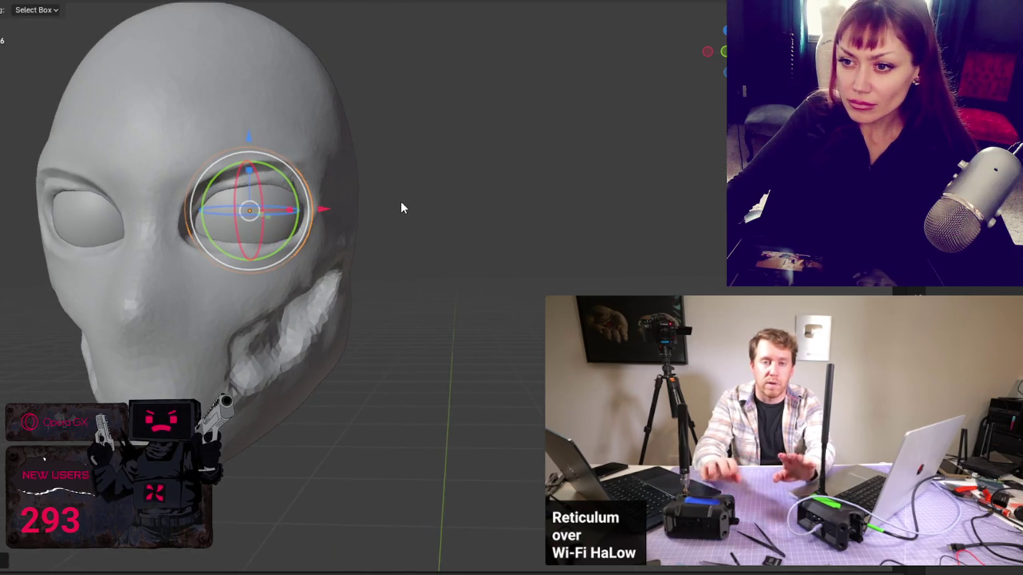
left_click_drag(366, 208, 408, 207)
middle_click_drag(409, 207, 441, 214)
left_click(412, 220)
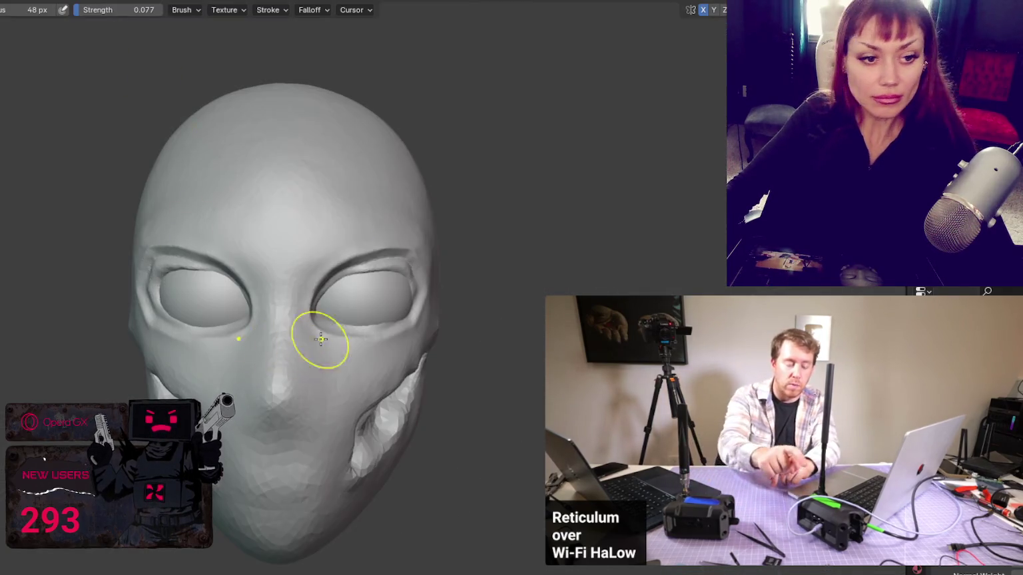
middle_click_drag(319, 338, 328, 246, "shift")
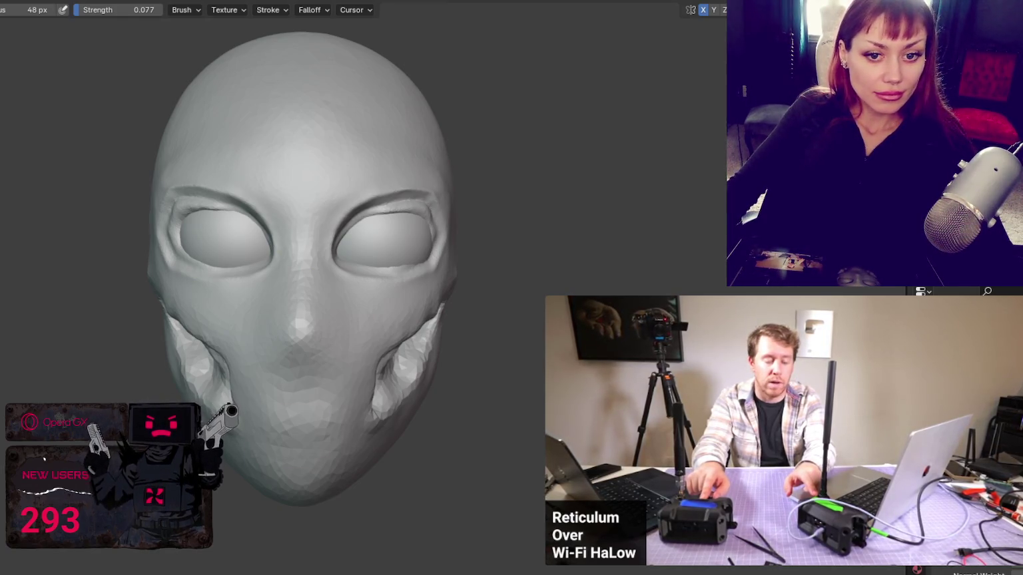
- Zoom to the lower face and set the Draw brush to 0.600 strength and 58 px radius
scroll(365, 422, "up", 2)
mouse_move(365, 422)
middle_mouse_down()
mouse_move(362, 398)
mouse_move(352, 413)
mouse_move(365, 399)
mouse_move(332, 310)
middle_mouse_up()
scroll(335, 401, "up", 2)
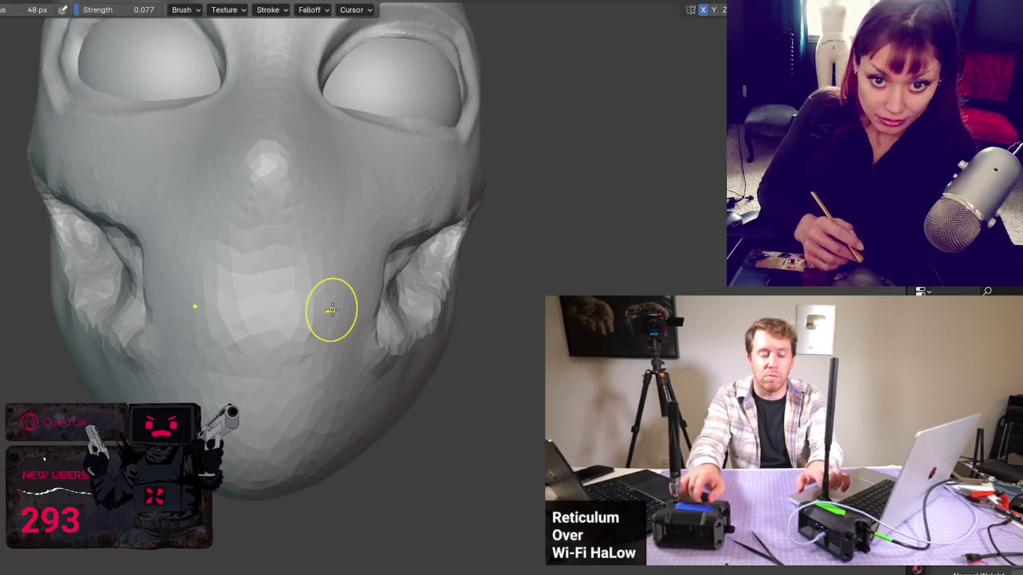
mouse_move(150, 234)
middle_mouse_down()
mouse_move(148, 246)
mouse_move(165, 247)
middle_mouse_up()
key("x")
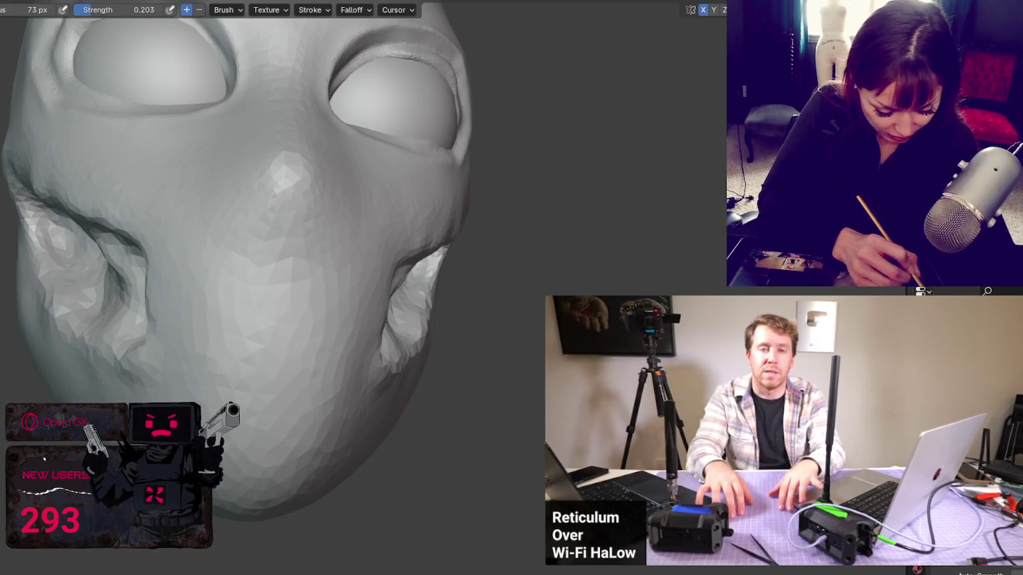
key("shift+f")
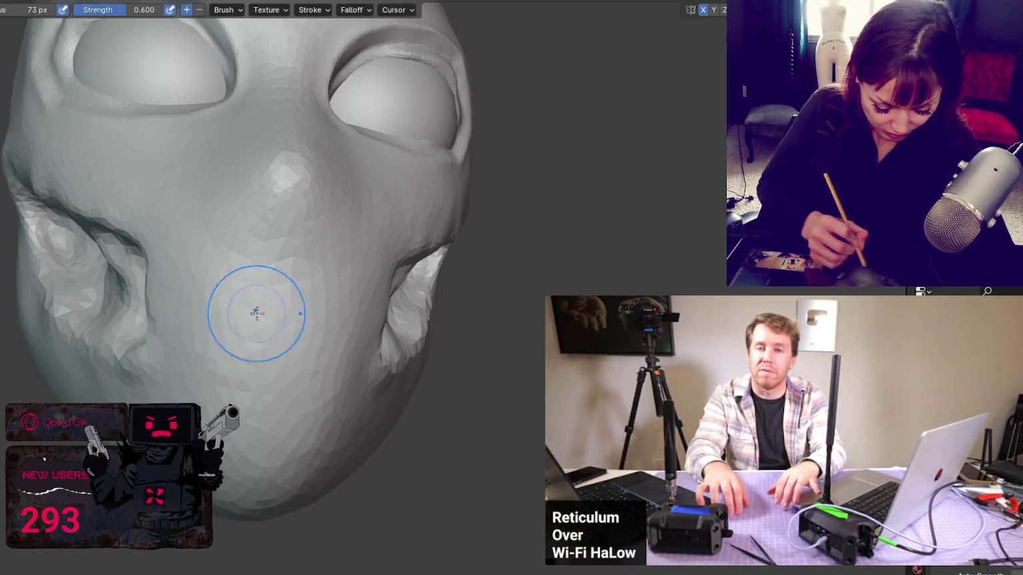
left_click_drag(235, 313, 319, 342)
key("ctrl+z")
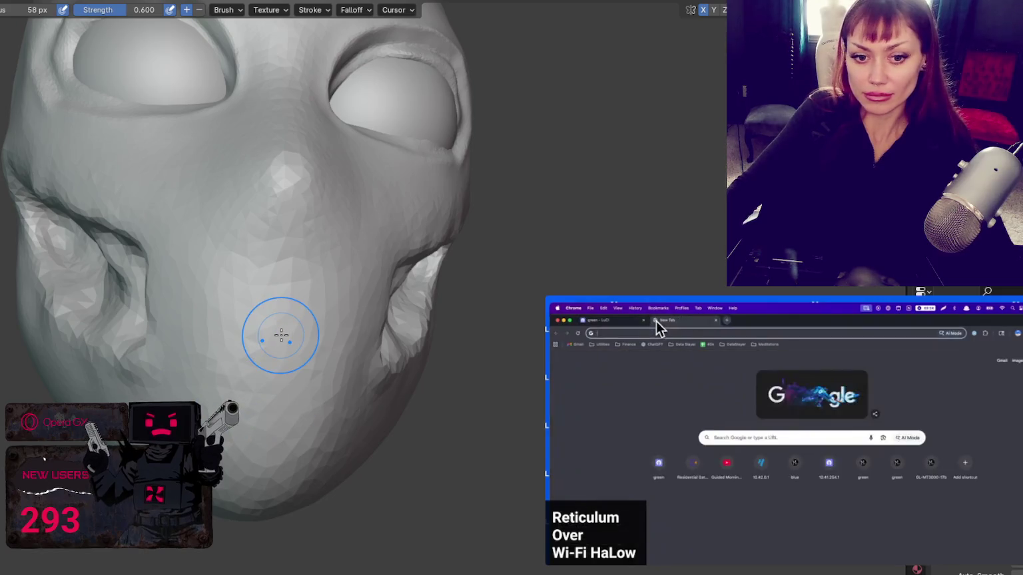
- Try and remove creases on the chin, resizing the brush between 30, 65 and 25 px
left_click_drag(244, 327, 302, 309)
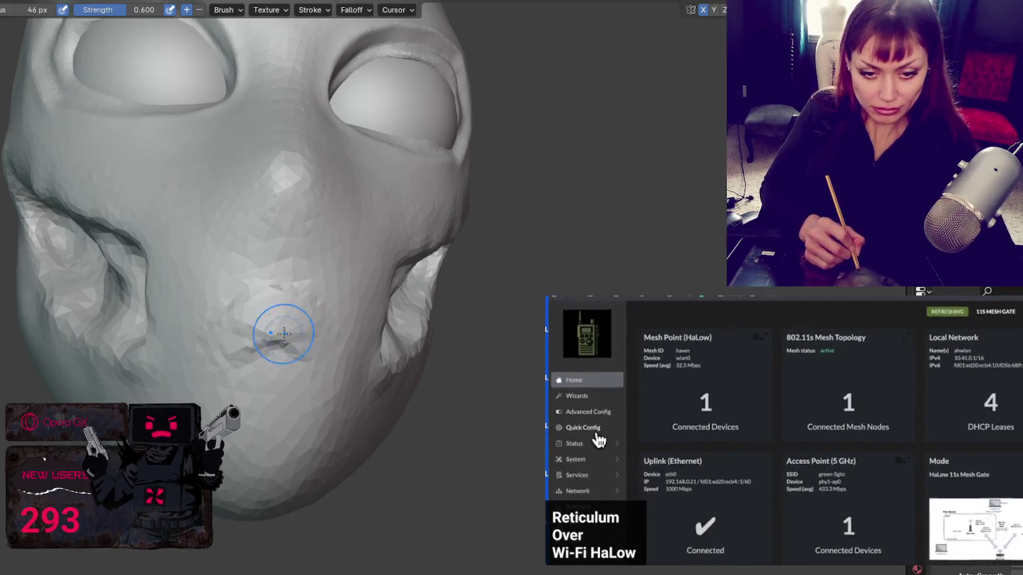
key("bracketleft")
key("bracketleft")
key("bracketleft")
scroll(285, 305, "up", 2)
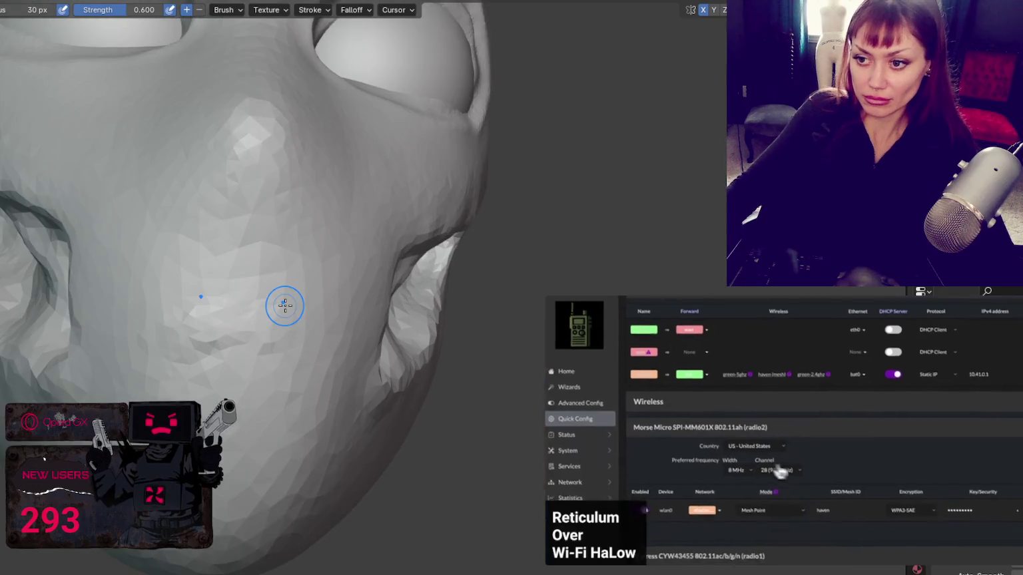
key("bracketright")
key("bracketright")
key("bracketright")
mouse_move(299, 330)
left_mouse_down()
mouse_move(216, 360)
mouse_move(171, 353)
mouse_move(171, 366)
mouse_move(297, 342)
left_mouse_up()
key("bracketleft")
key("bracketleft")
key("bracketleft")
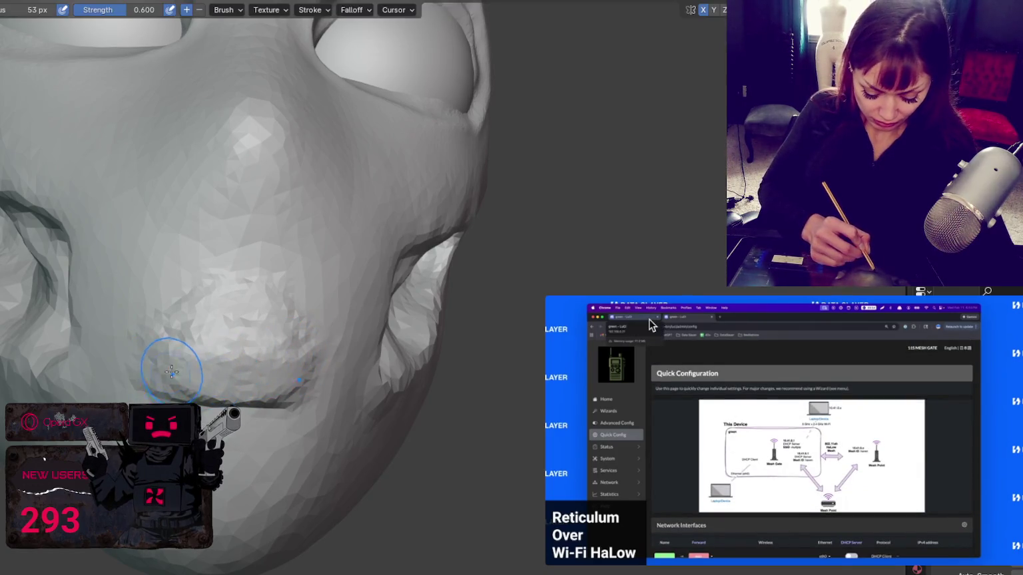
key("bracketleft")
key("bracketleft")
key("bracketleft")
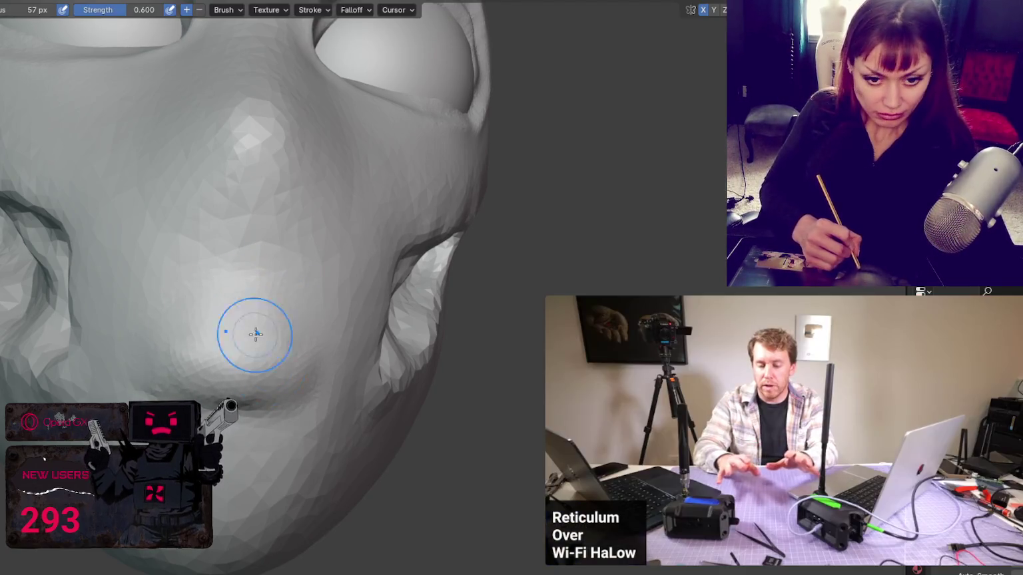
- Carve the lip line across the mouth with a 34 px brush at 0.500 strength
key("shift+c")
key("bracketleft")
key("bracketleft")
key("bracketleft")
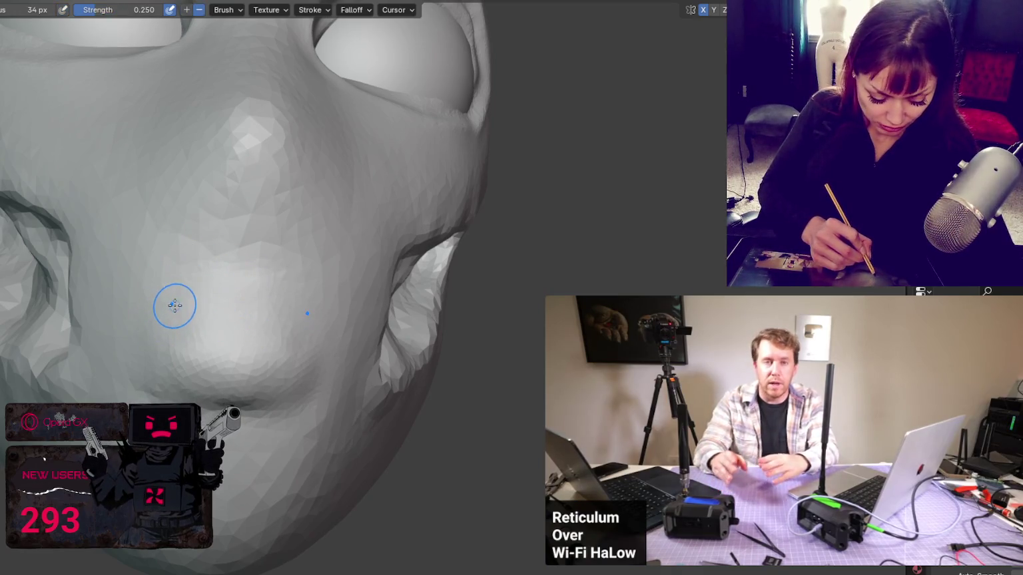
scroll(233, 333, "up", 2)
mouse_move(234, 333)
middle_mouse_down()
mouse_move(456, 422)
mouse_move(365, 393)
middle_mouse_up()
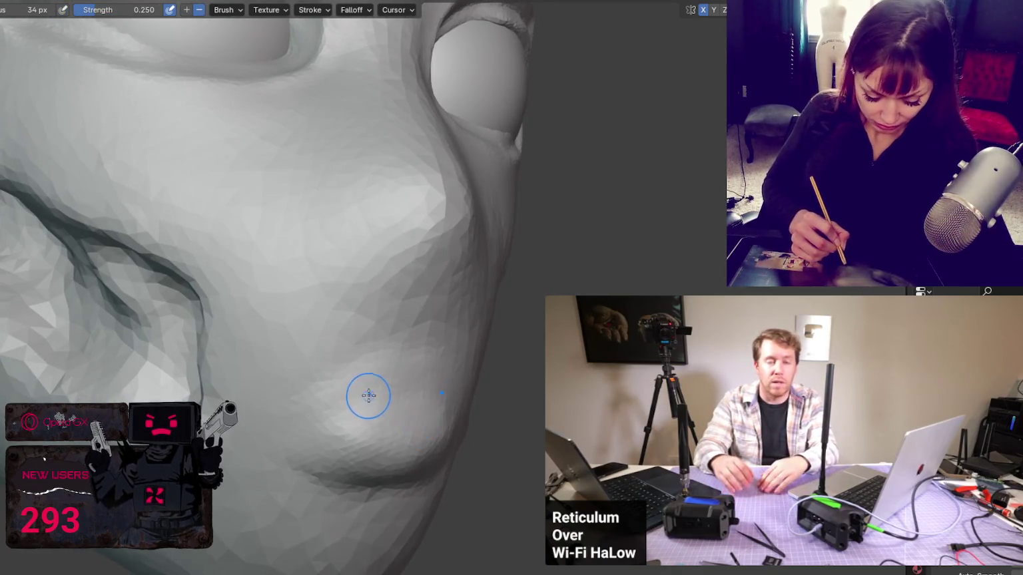
key("x")
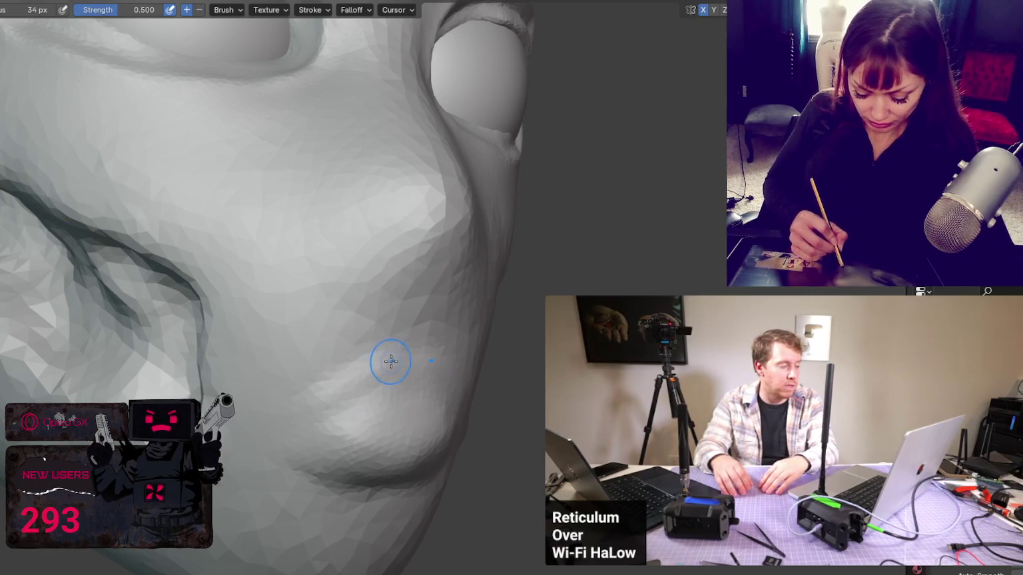
mouse_move(432, 368)
left_mouse_down()
mouse_move(375, 371)
mouse_move(422, 343)
left_mouse_up()
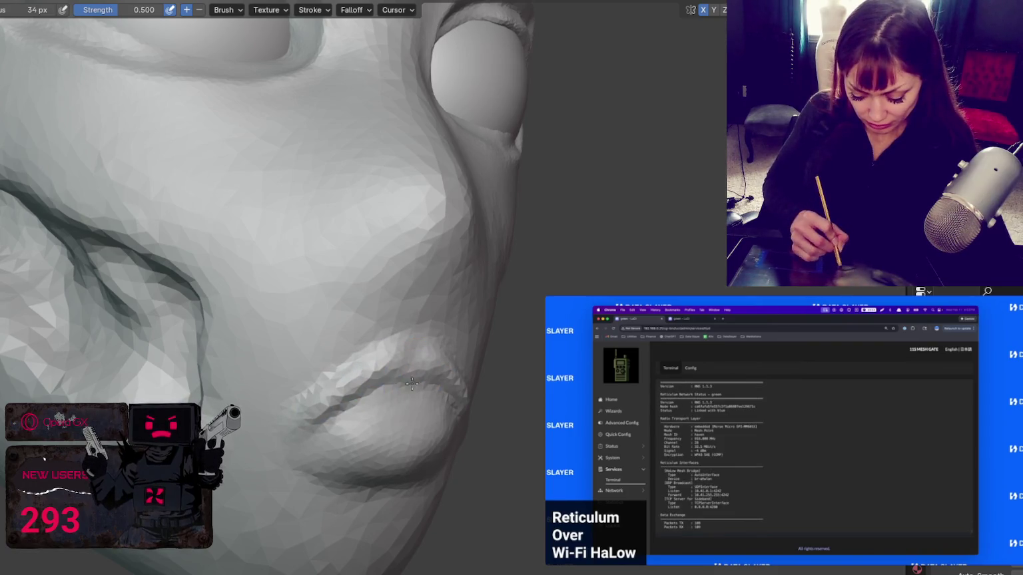
- Build up the upper lip and soften the mouth corner, shrinking the brush to 25 px
middle_click_drag(412, 383, 420, 385)
mouse_move(306, 380)
left_mouse_down()
mouse_move(347, 363)
mouse_move(376, 373)
mouse_move(299, 352)
left_mouse_up()
left_click_drag(251, 385, 263, 410)
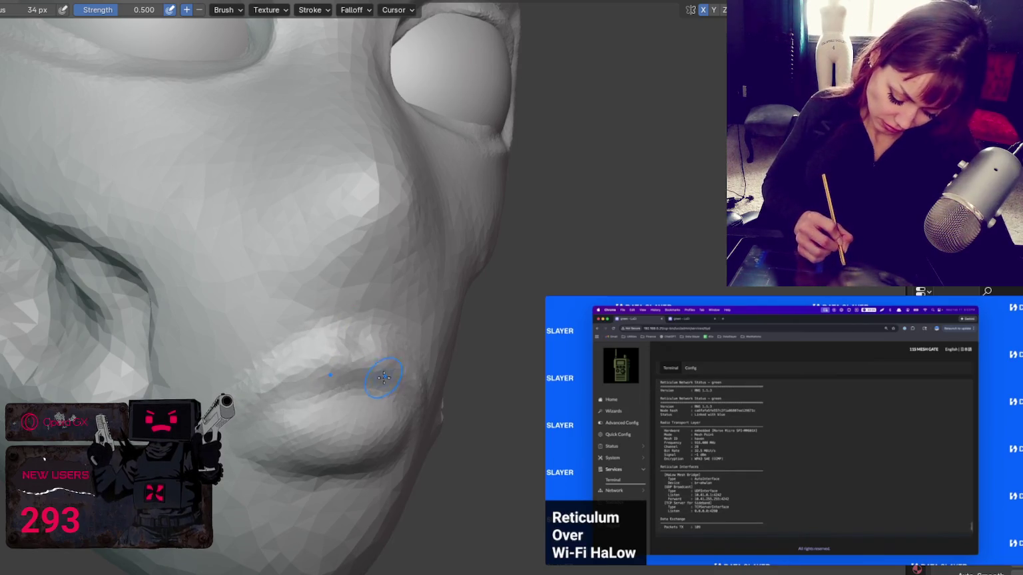
middle_click_drag(384, 377, 293, 379)
left_click_drag(240, 347, 277, 333)
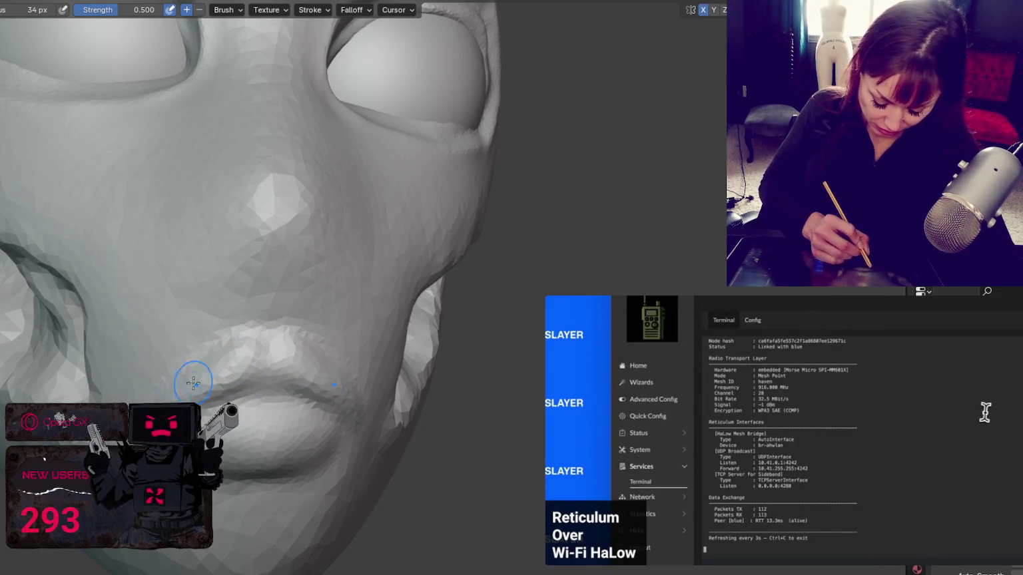
key("bracketleft")
key("bracketleft")
key("bracketleft")
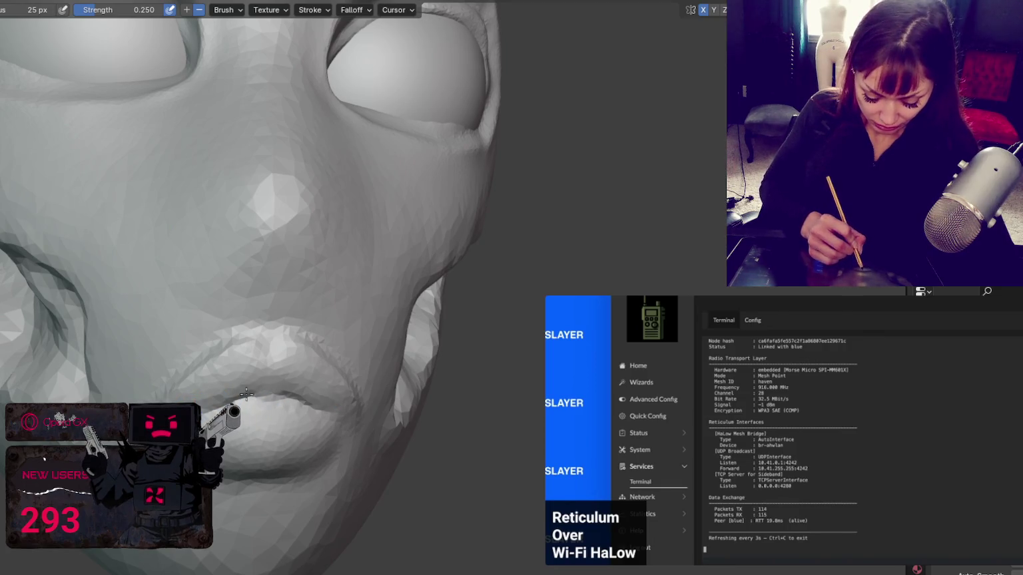
middle_click_drag(280, 400, 228, 430)
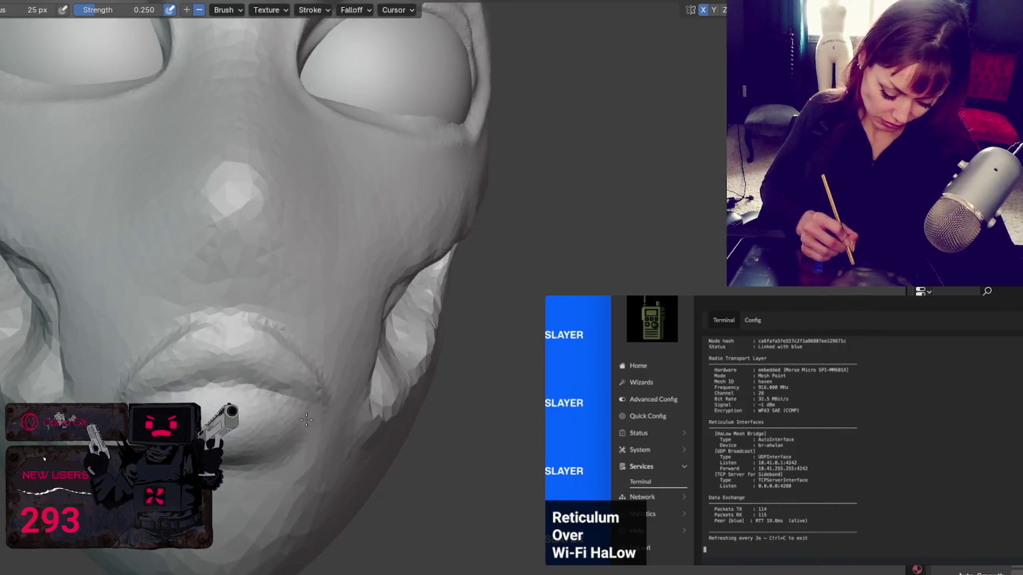
key("shift")
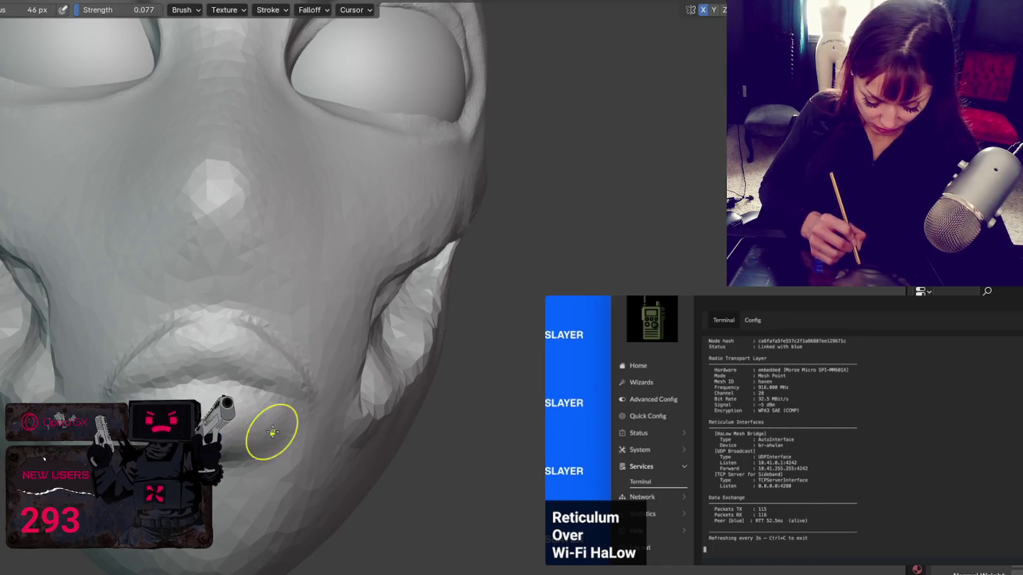
key("shift")
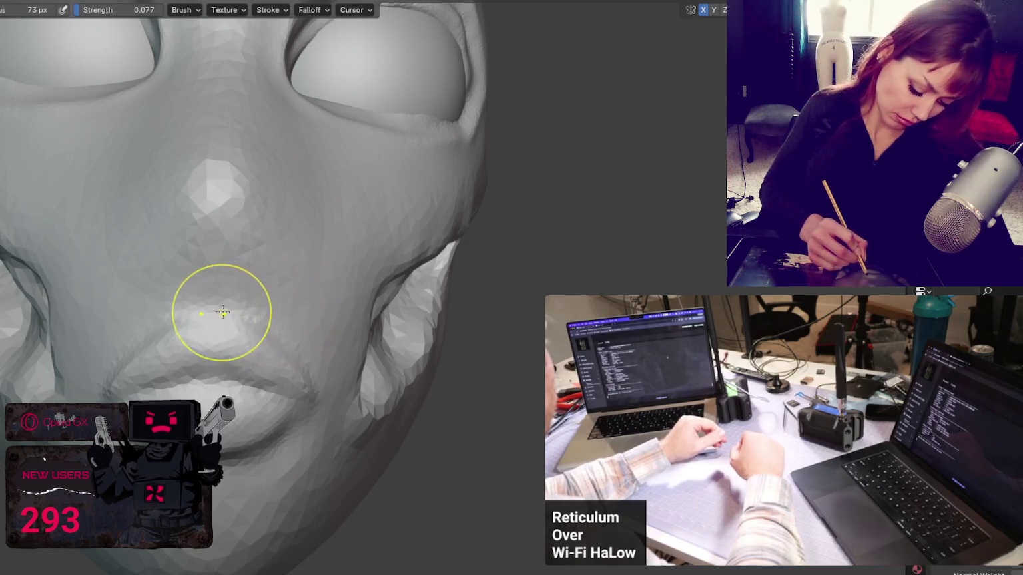
key("bracketleft")
key("bracketleft")
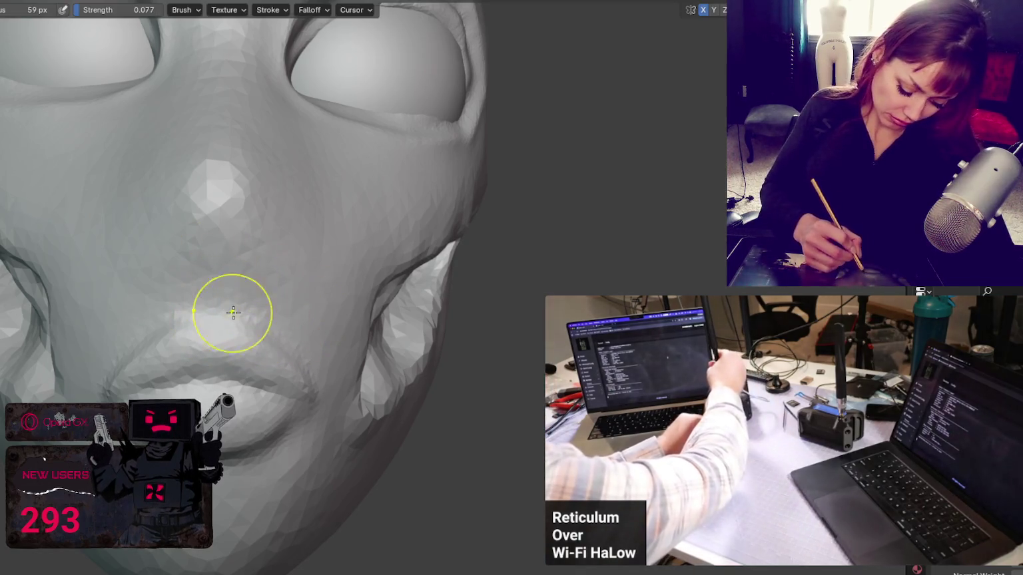
middle_click_drag(331, 388, 278, 412)
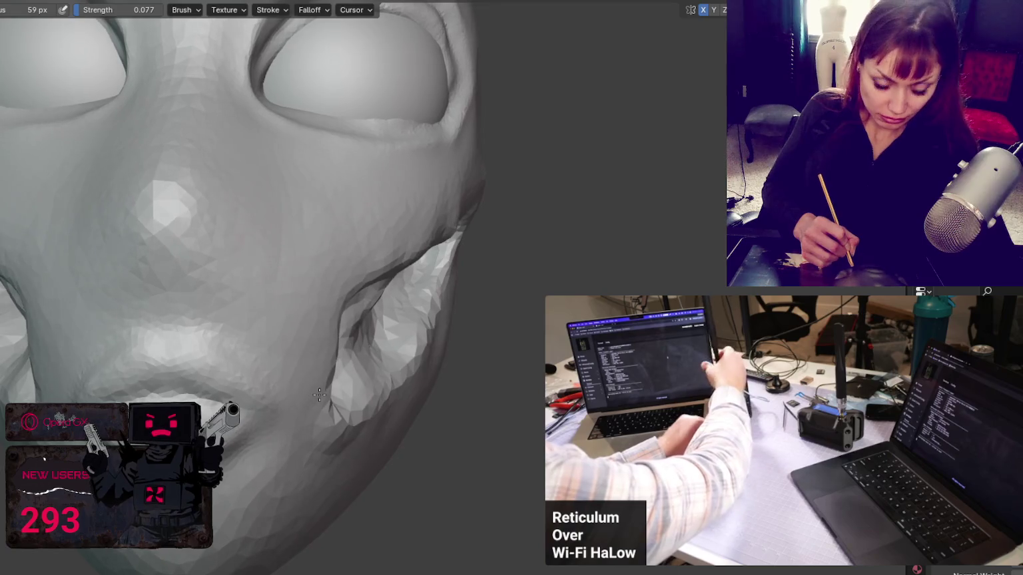
key("shift+c")
key("bracketleft")
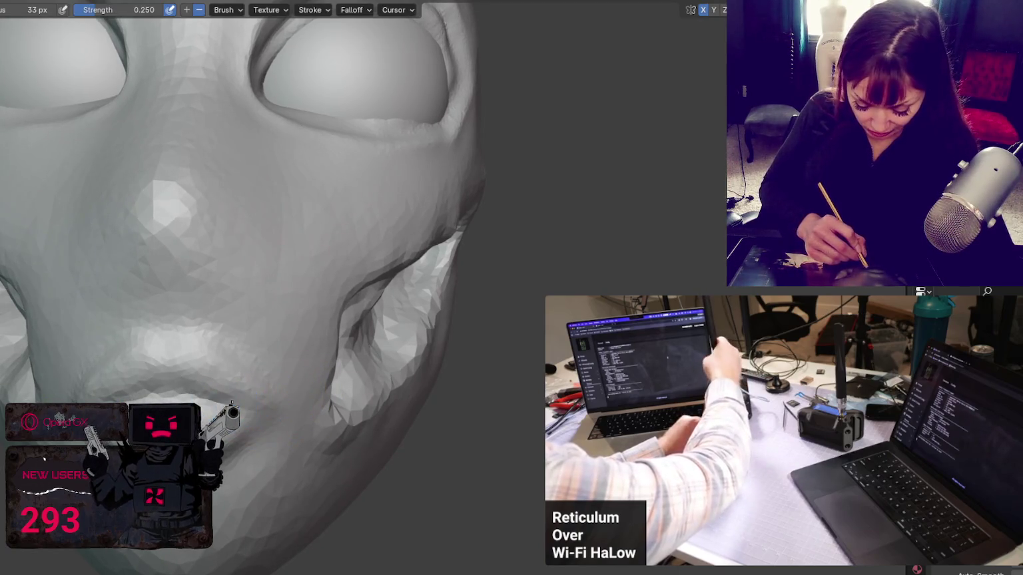
mouse_move(273, 408)
middle_mouse_down()
mouse_move(200, 373)
mouse_move(225, 361)
middle_mouse_up()
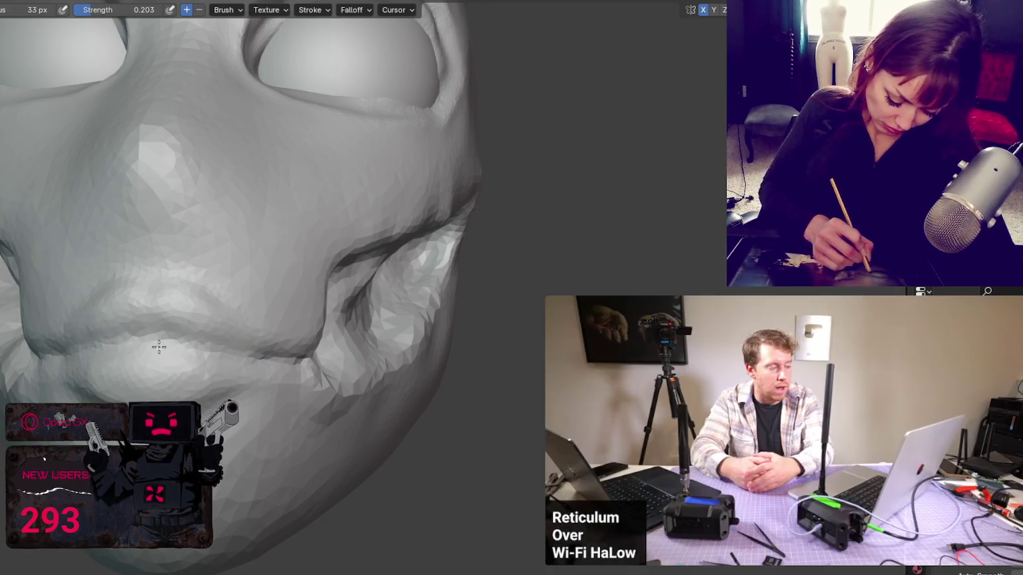
middle_click_drag(232, 345, 354, 366)
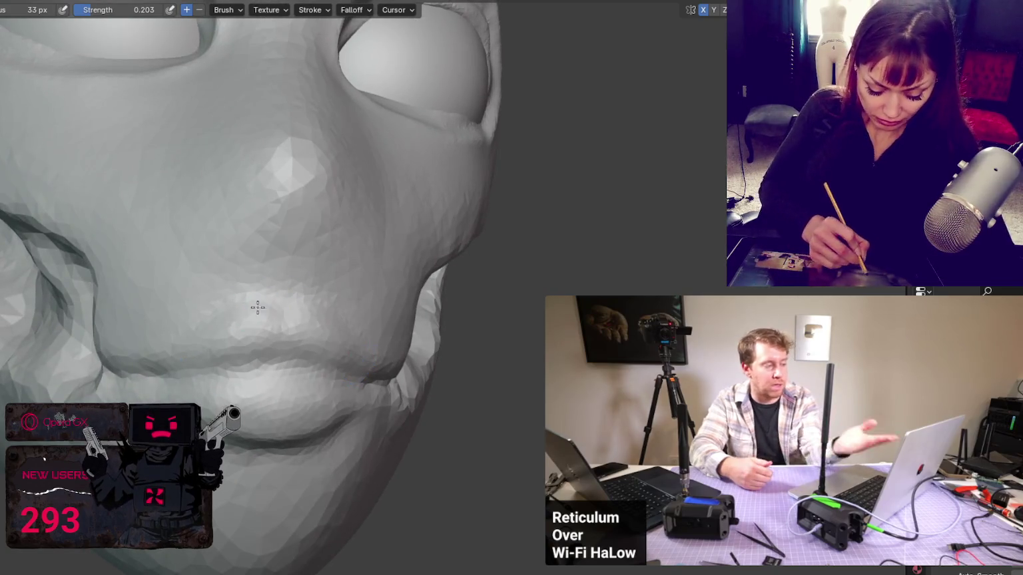
scroll(384, 256, "up", 2)
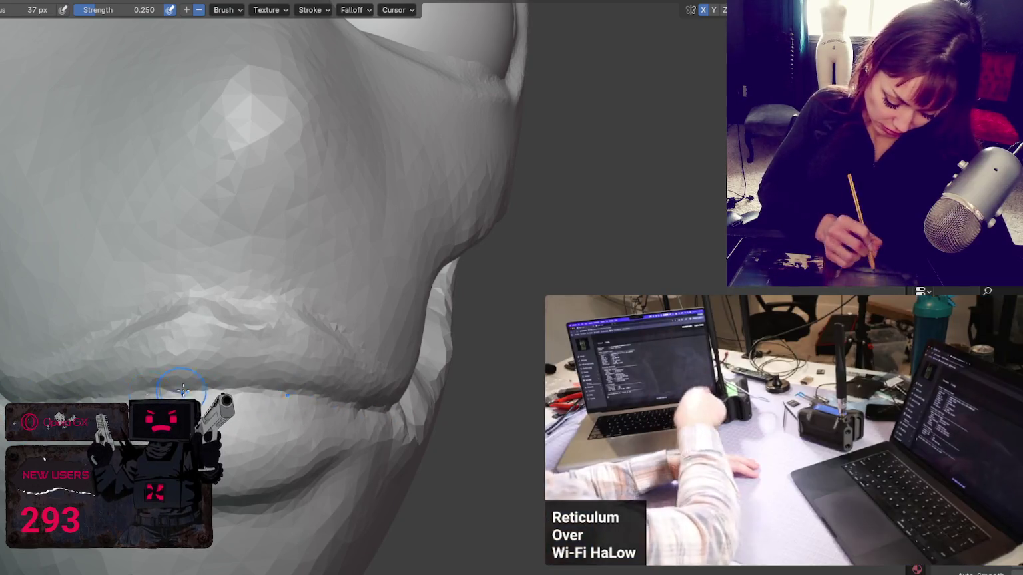
middle_click_drag(309, 400, 349, 405)
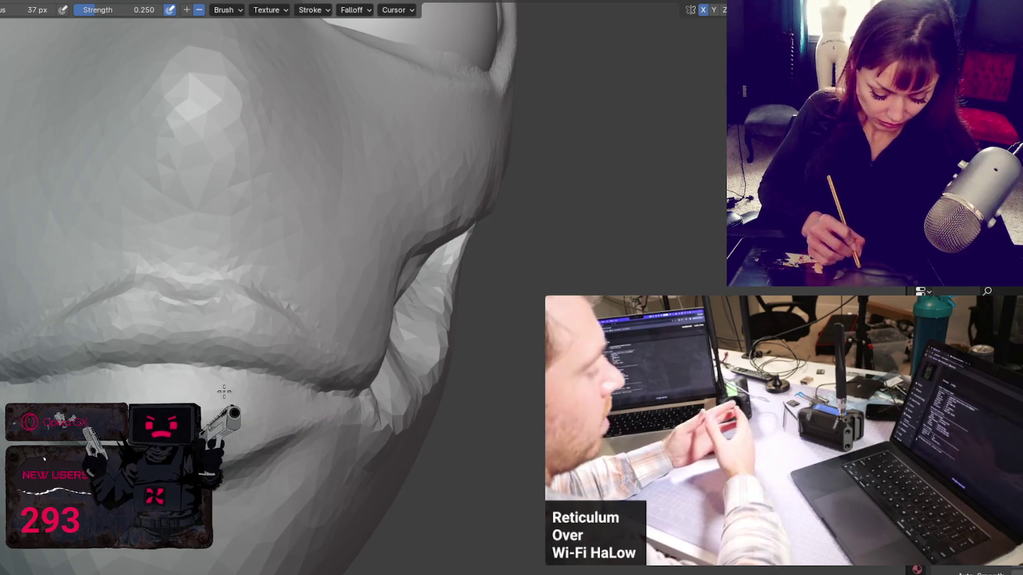
scroll(397, 331, "down", 3)
scroll(380, 330, "down", 3)
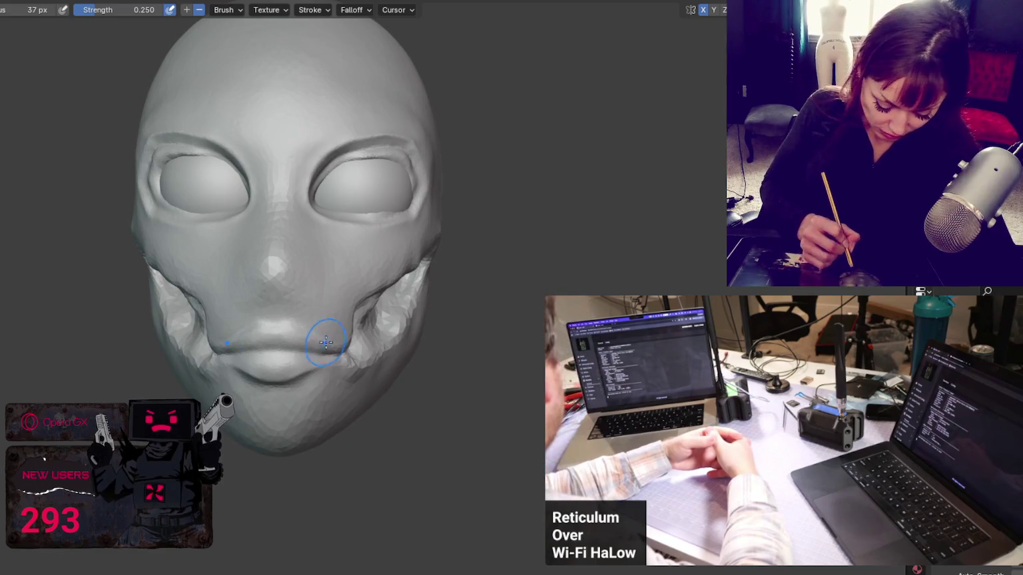
- Smooth the lower lip and mouth corner with an enlarged 55 px Smooth brush
middle_click_drag(344, 337, 330, 338)
key("shift+s")
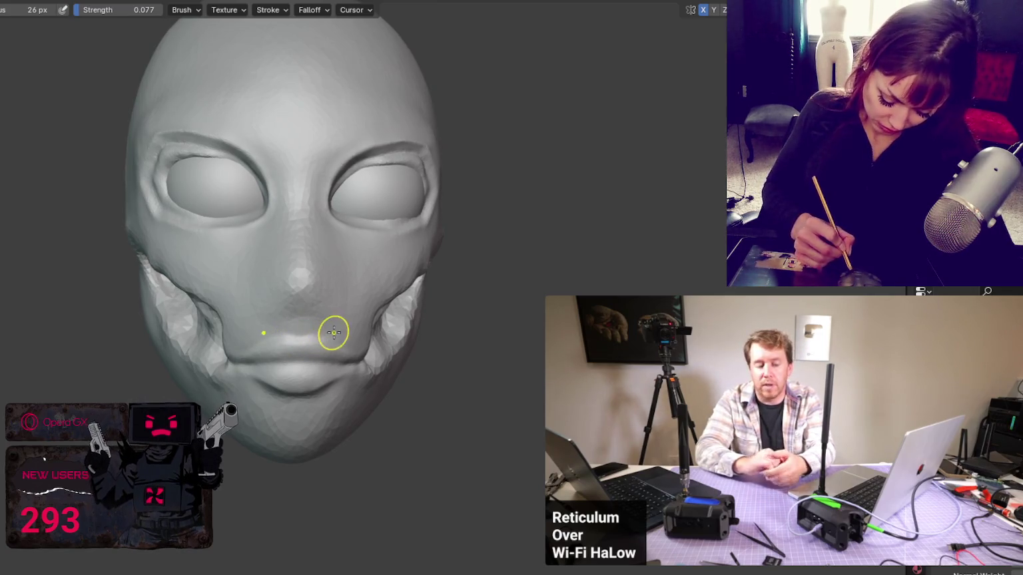
key("bracketright")
key("bracketright")
key("bracketright")
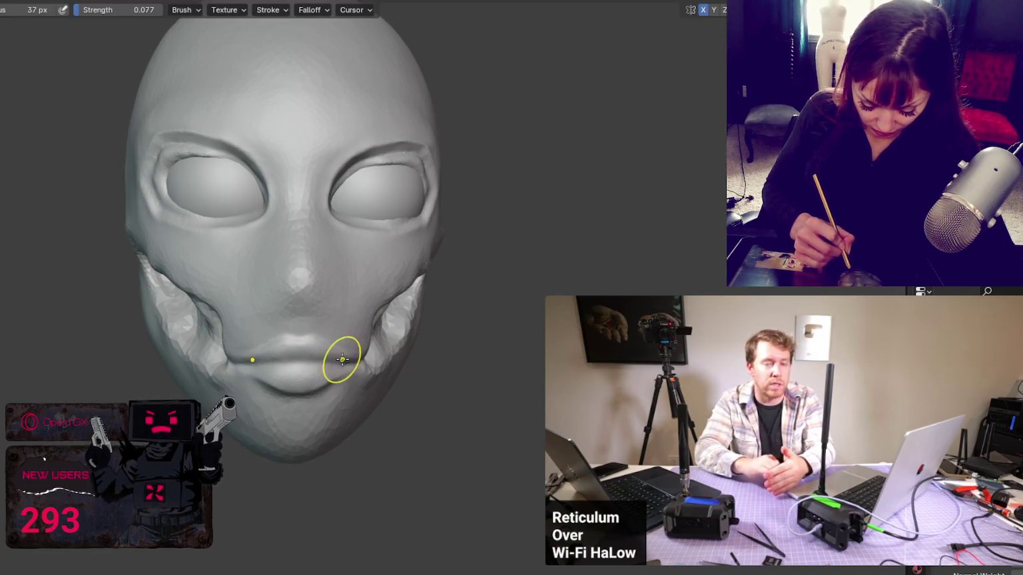
key("bracketright")
key("bracketright")
key("bracketright")
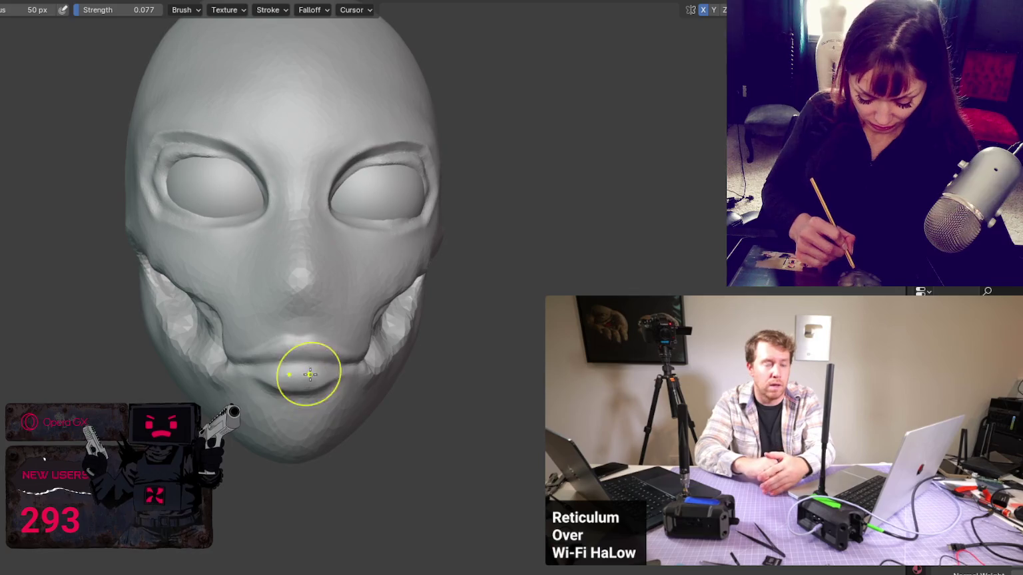
middle_click_drag(342, 377, 330, 367)
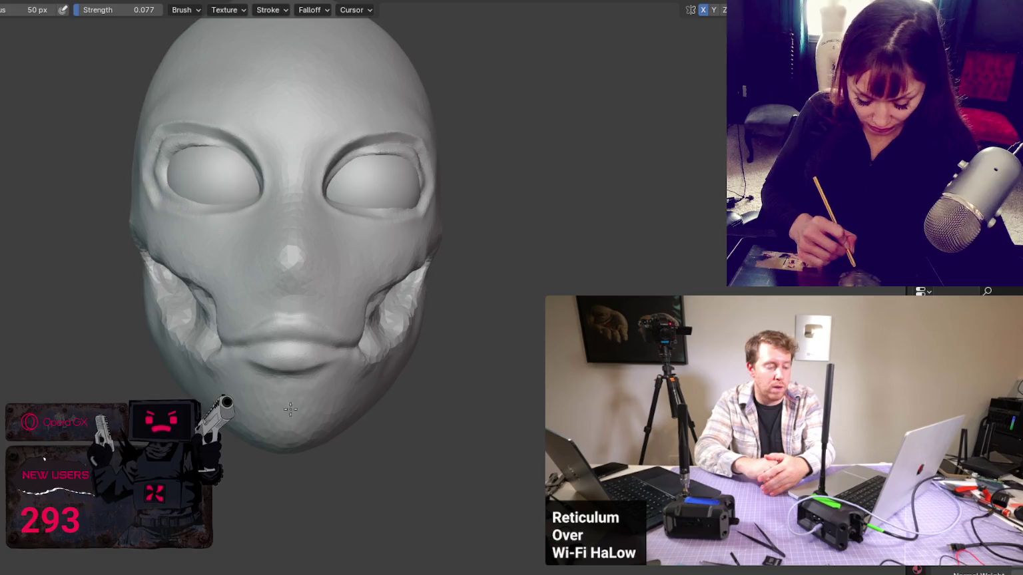
key("x")
middle_click_drag(309, 388, 288, 362)
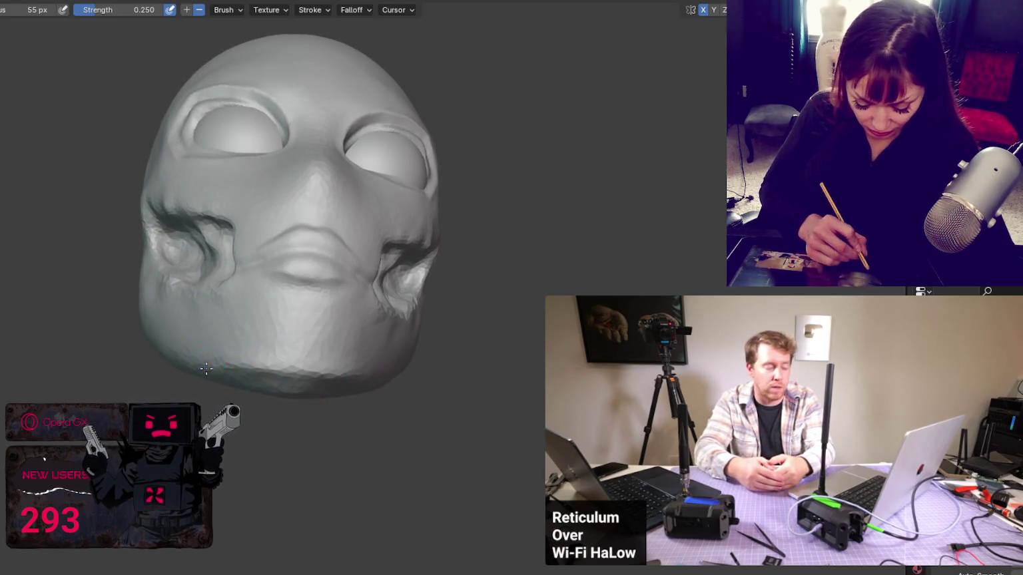
- Smooth the nose tip from the front and side with a resized Smooth brush
mouse_move(207, 368)
middle_mouse_down()
mouse_move(242, 404)
mouse_move(319, 391)
mouse_move(299, 393)
mouse_move(299, 411)
mouse_move(411, 388)
mouse_move(293, 417)
mouse_move(443, 380)
mouse_move(220, 377)
middle_mouse_up()
key("f")
left_click(299, 393)
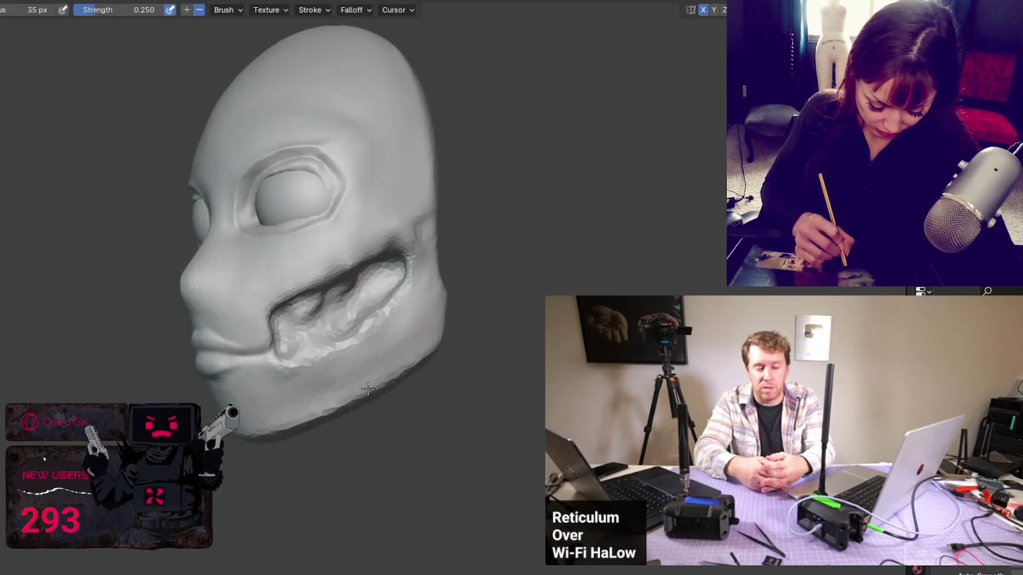
key("s")
middle_click_drag(331, 393, 290, 387)
key("f")
left_click(267, 430)
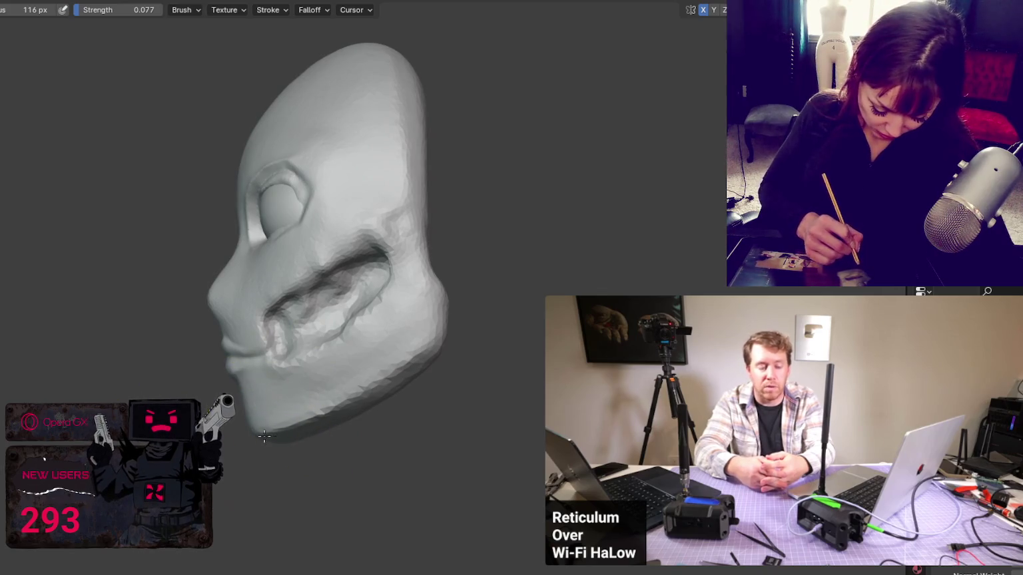
key("f")
left_click(222, 325)
middle_click_drag(222, 324, 196, 287)
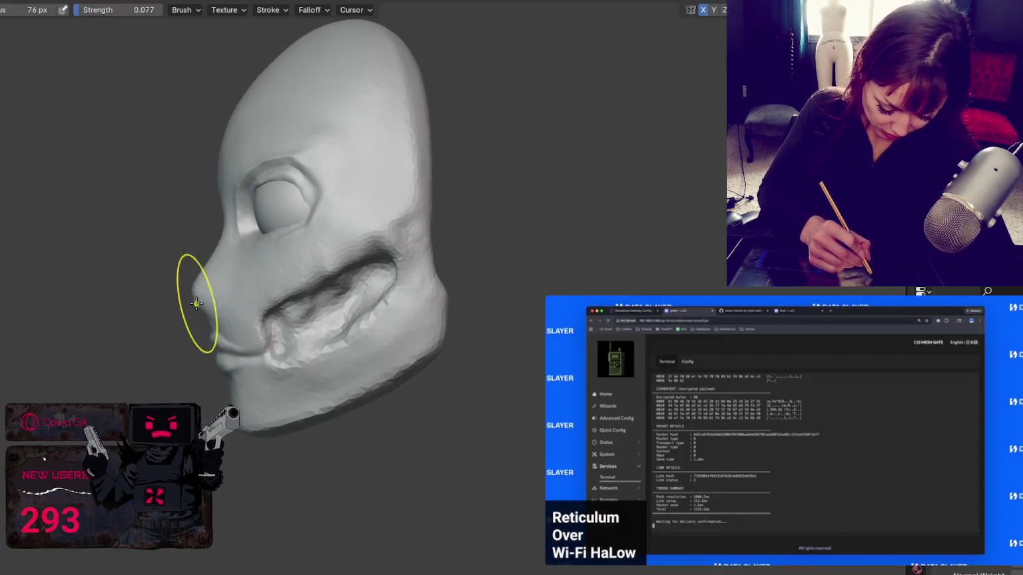
mouse_move(212, 297)
middle_mouse_down()
mouse_move(190, 280)
mouse_move(279, 321)
mouse_move(326, 358)
middle_mouse_up()
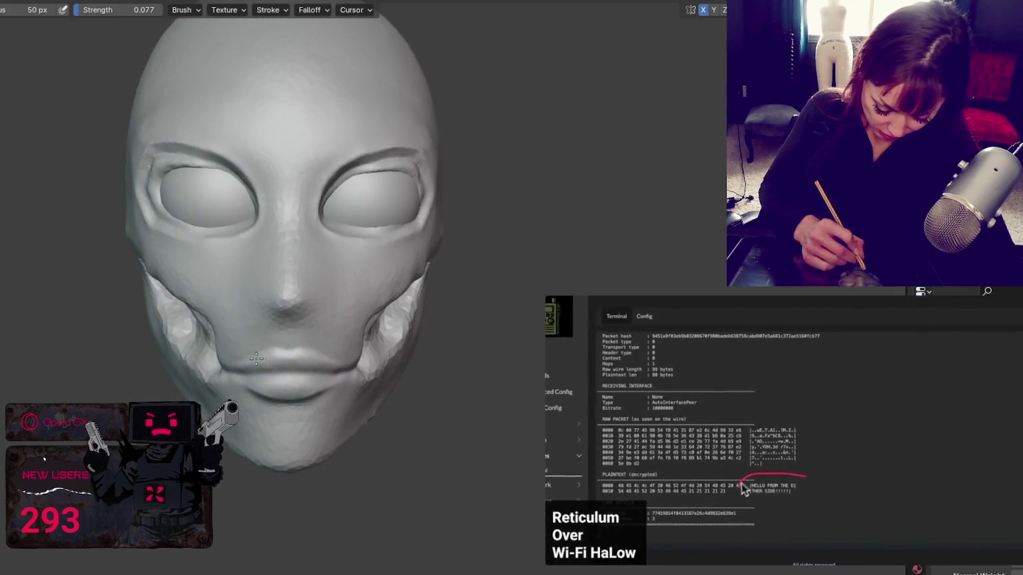
- Smooth the right cheek cutout edge with a much larger brush
middle_click_drag(354, 411, 246, 391)
key("f")
left_click(377, 365)
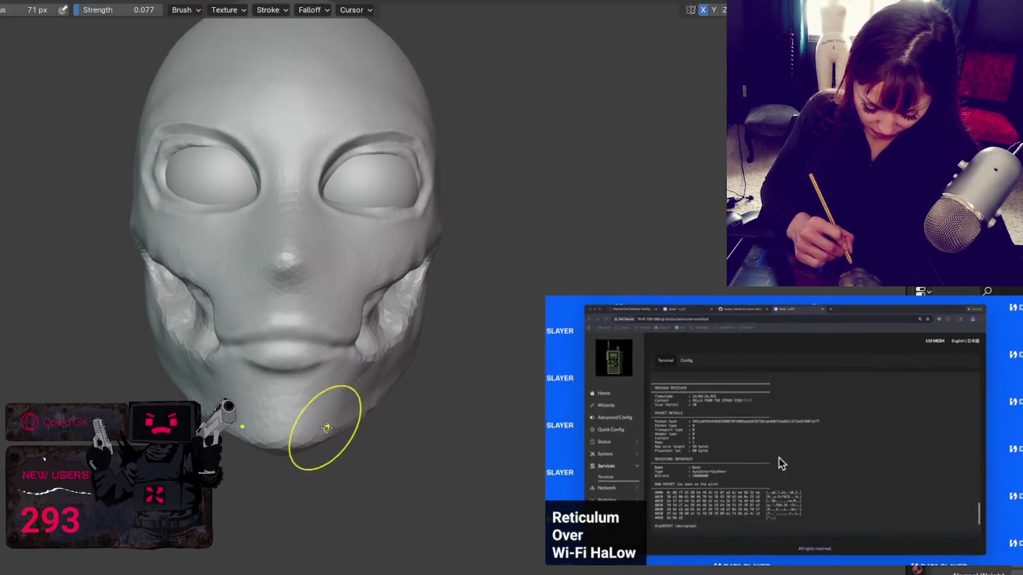
key("f")
left_click(394, 326)
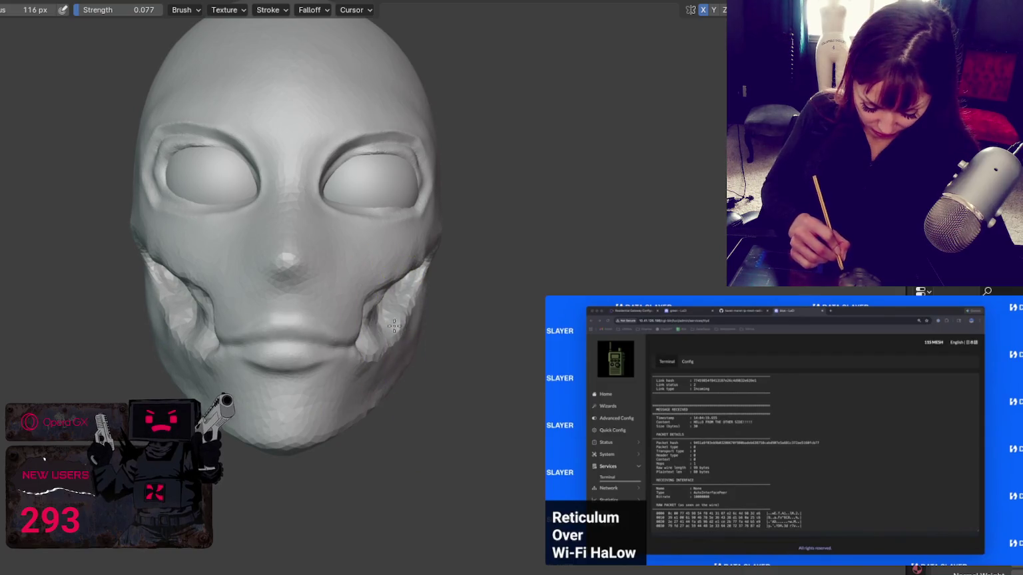
mouse_move(411, 297)
middle_mouse_down()
mouse_move(392, 295)
mouse_move(394, 373)
mouse_move(440, 299)
mouse_move(493, 267)
mouse_move(525, 262)
mouse_move(496, 243)
middle_mouse_up()
- Deepen the mouth-corner crease along the cheek cutout, then smooth the cutout edge
key("shift+c")
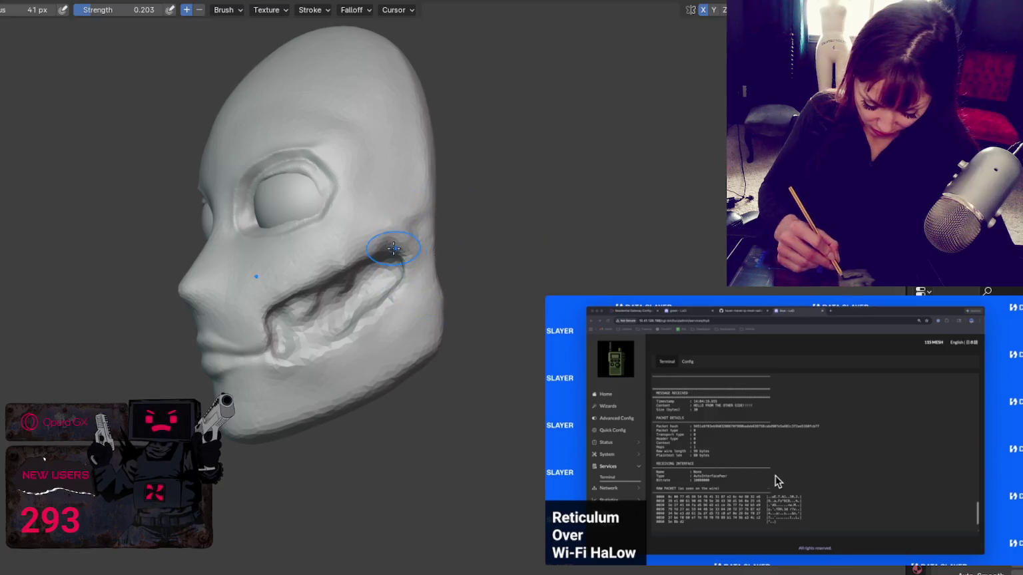
left_click_drag(399, 239, 414, 241)
middle_click_drag(415, 241, 409, 241)
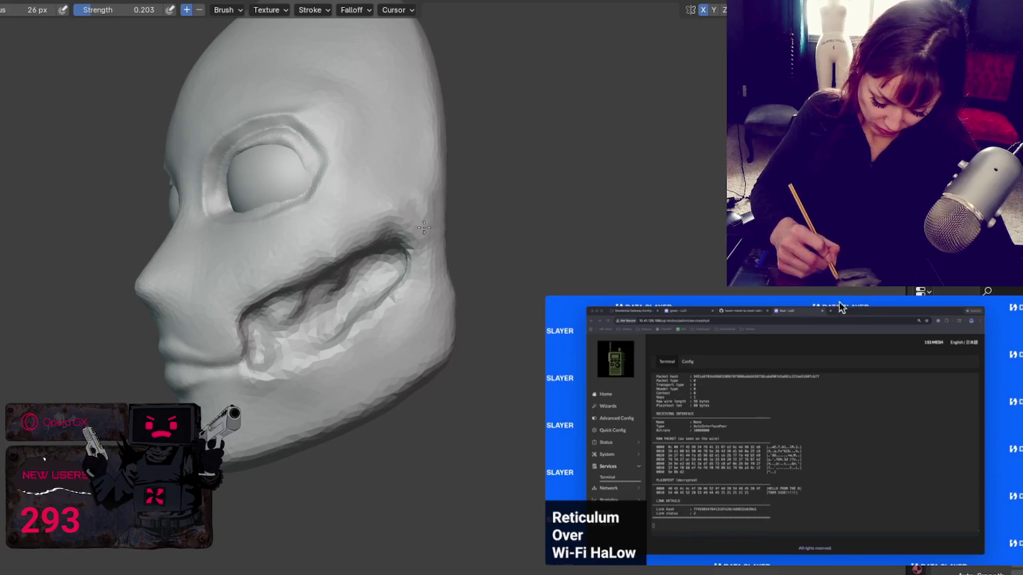
mouse_move(419, 227)
middle_mouse_down()
mouse_move(479, 292)
mouse_move(466, 277)
middle_mouse_up()
key("shift+s")
mouse_move(369, 330)
middle_mouse_down()
mouse_move(210, 315)
mouse_move(182, 343)
mouse_move(193, 327)
mouse_move(223, 369)
middle_mouse_up()
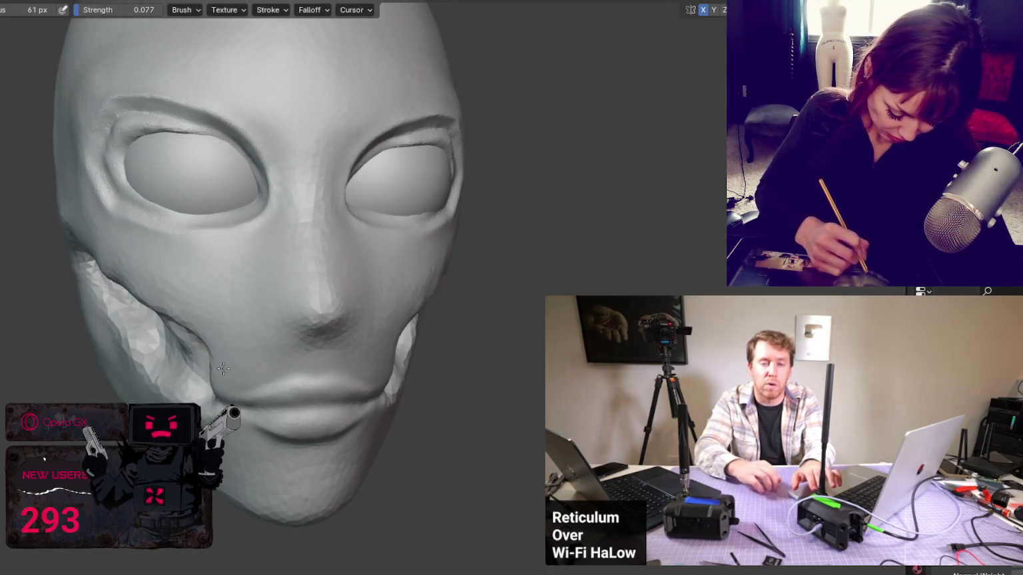
mouse_move(784, 431)
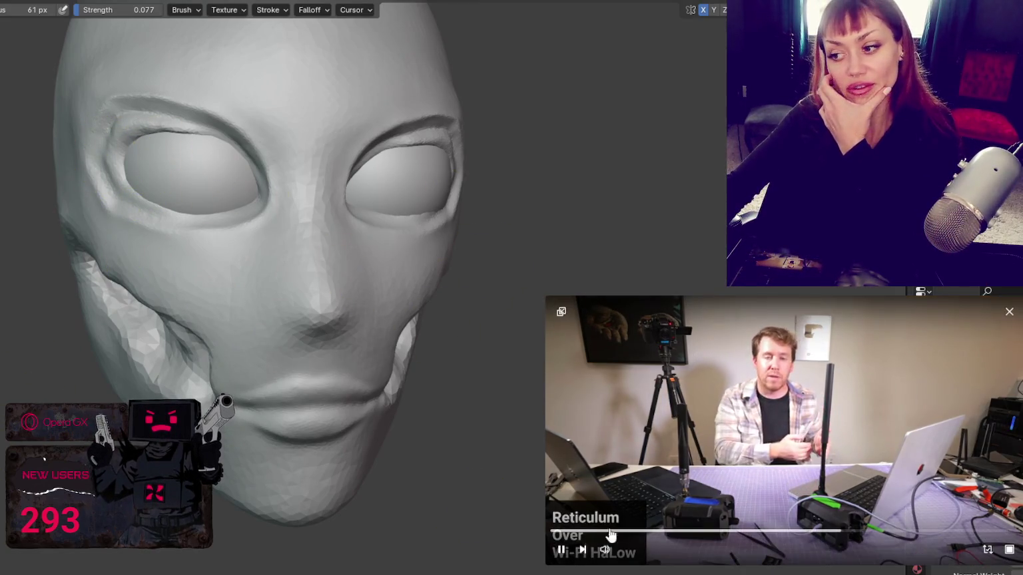
left_click(561, 311)
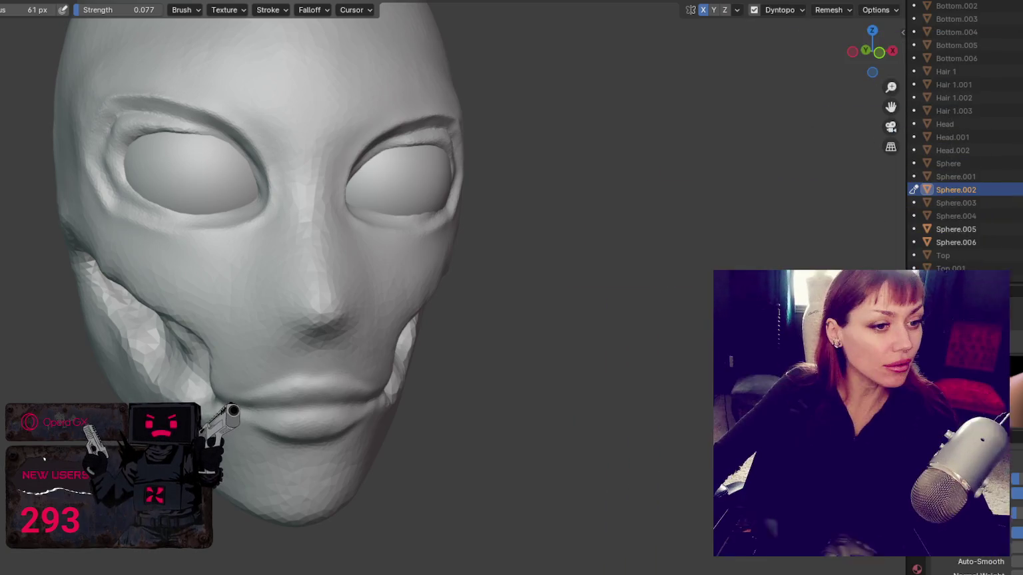
scroll(355, 216, "down", 4)
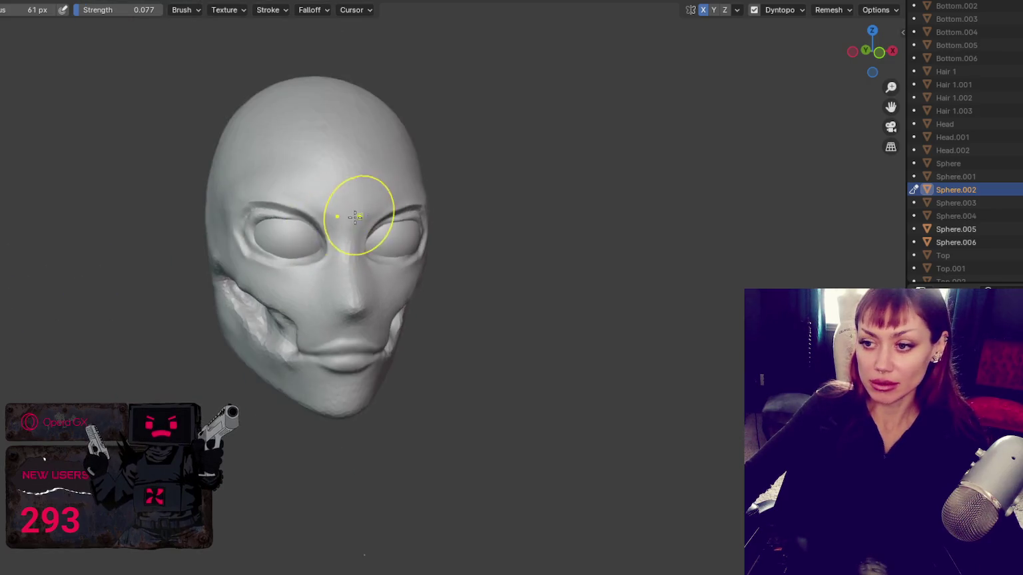
- Shape the right cheek cutout with an enlarged brush from a frontal view
middle_click_drag(355, 216, 333, 223)
middle_click_drag(396, 286, 383, 273)
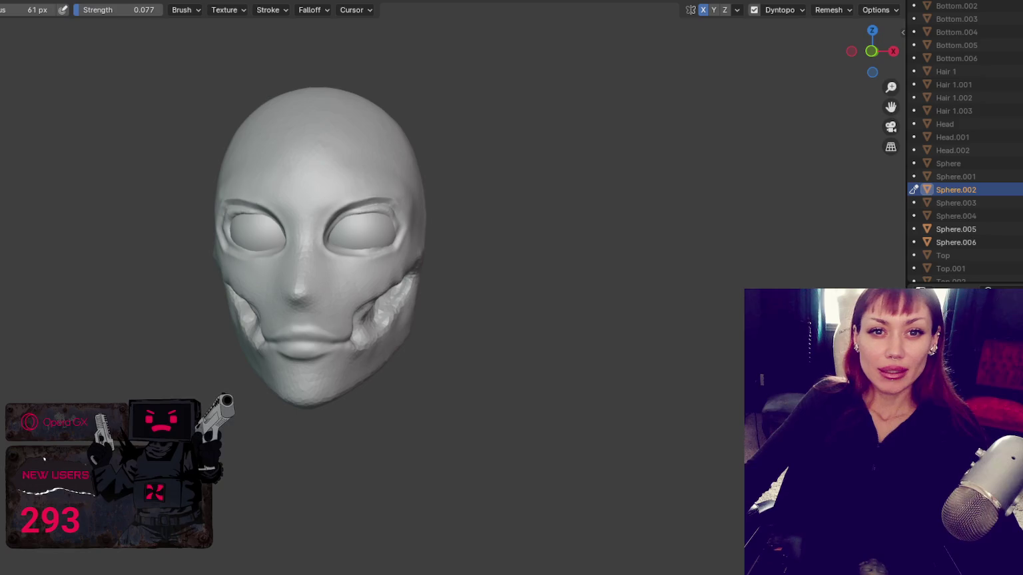
scroll(206, 411, "up", 1)
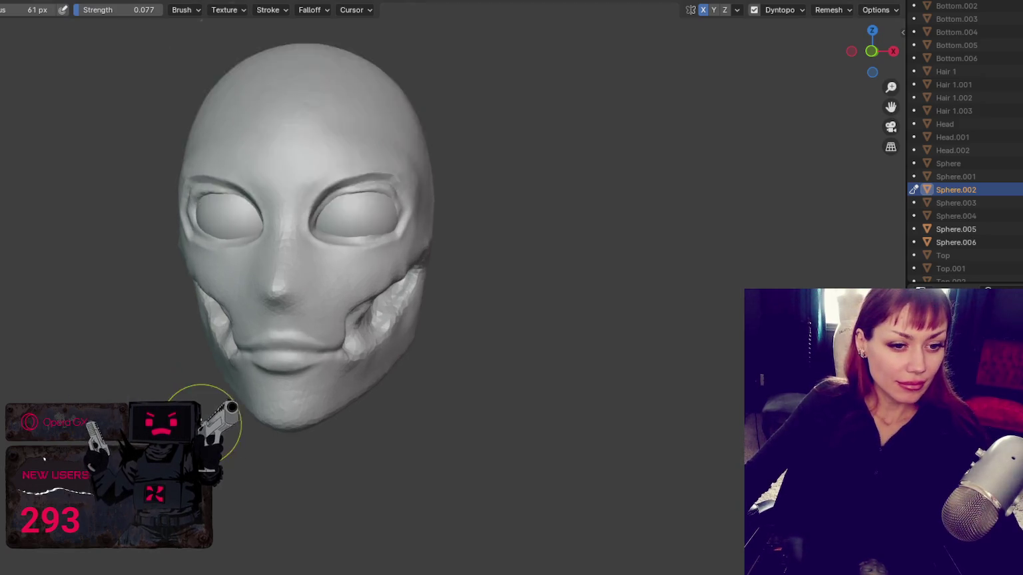
scroll(219, 286, "up", 3)
scroll(224, 353, "up", 1)
scroll(246, 339, "up", 1)
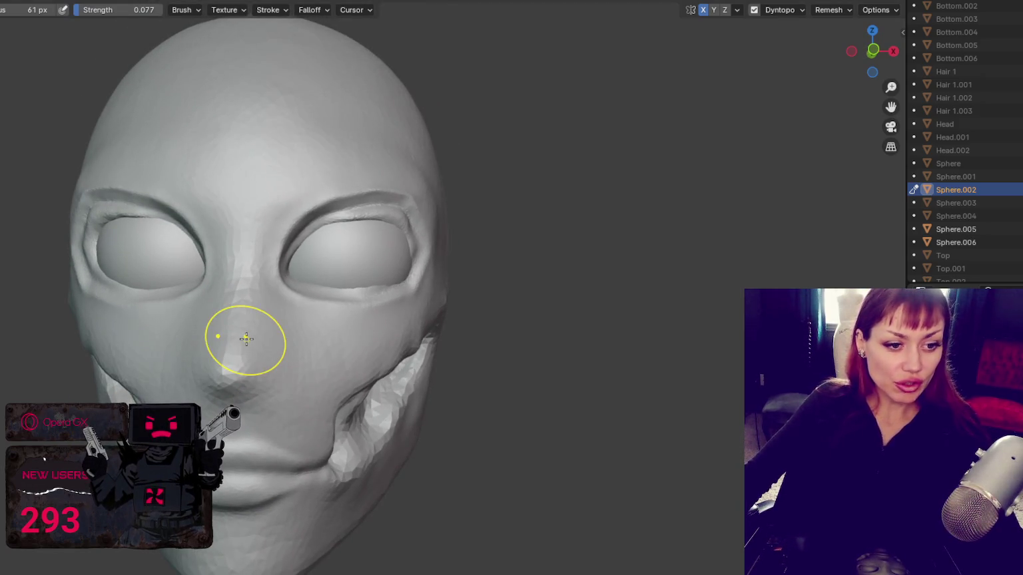
scroll(246, 339, "down", 2)
key("f")
left_click(418, 398)
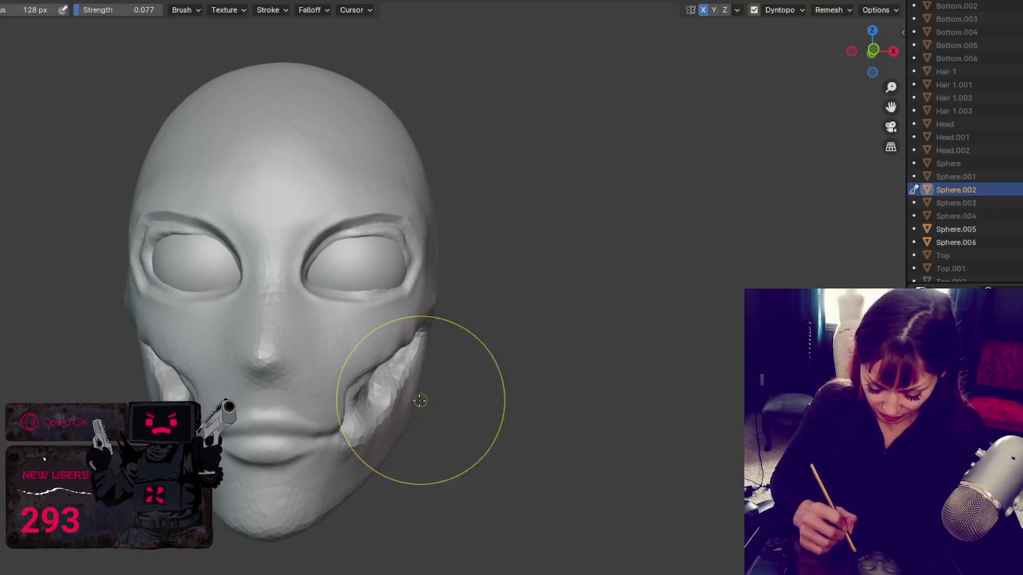
middle_click_drag(400, 435, 455, 377)
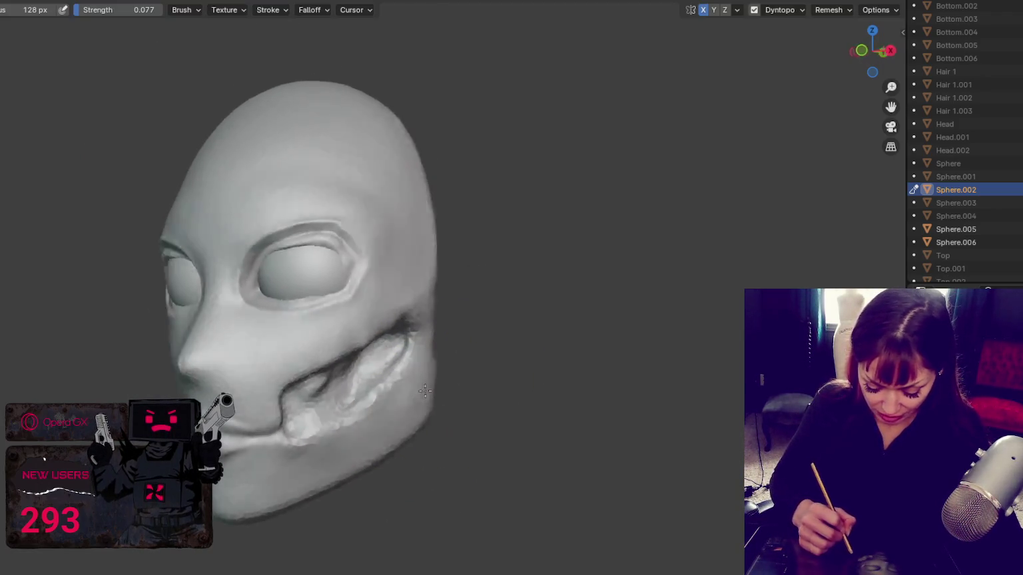
- Enlarge the brush to 184 px and unhide the Head mesh beneath the mask
key("f")
left_click(455, 377)
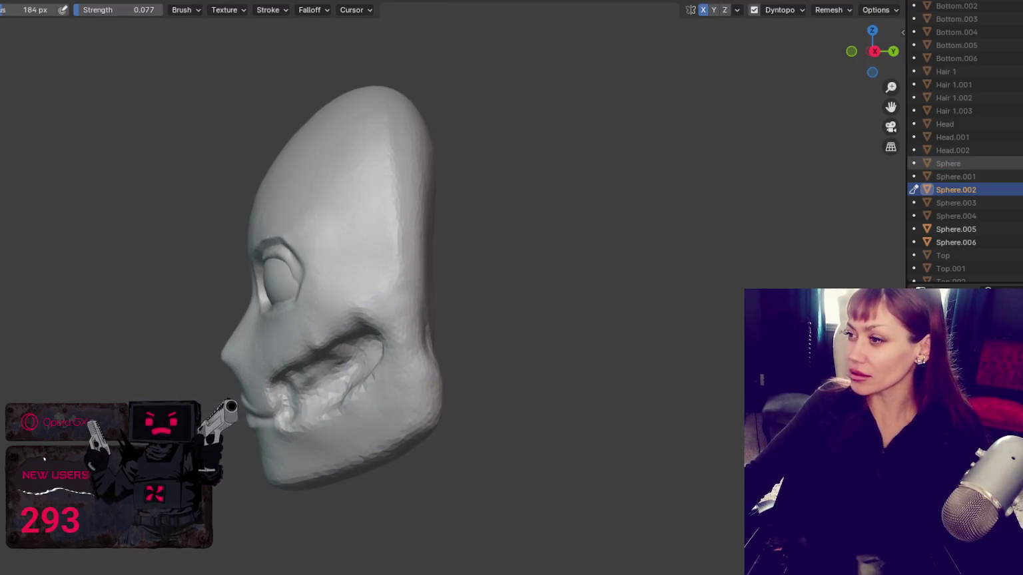
left_click(1017, 124)
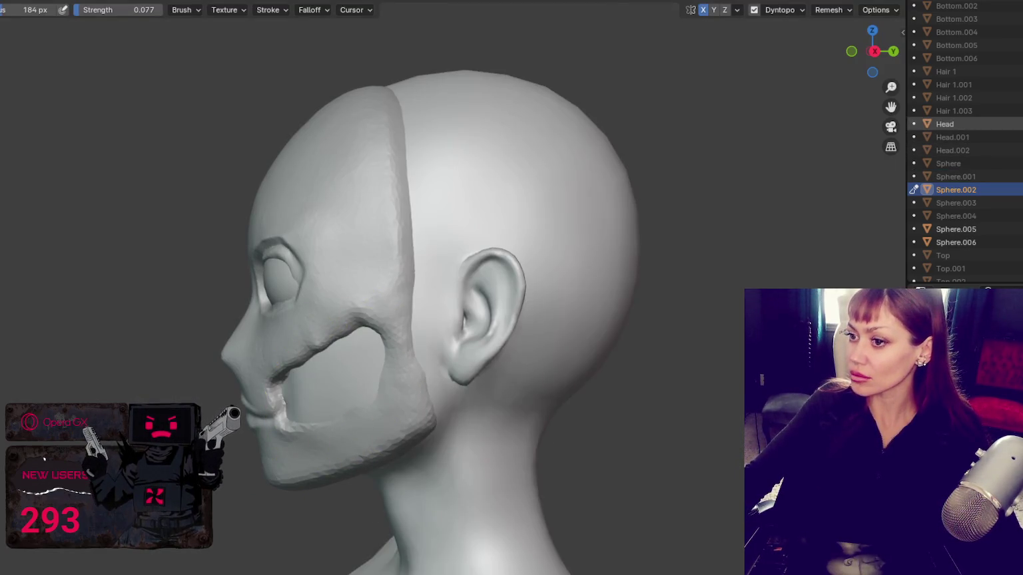
scroll(514, 190, "down", 1)
scroll(531, 183, "down", 1)
key("KP_1")
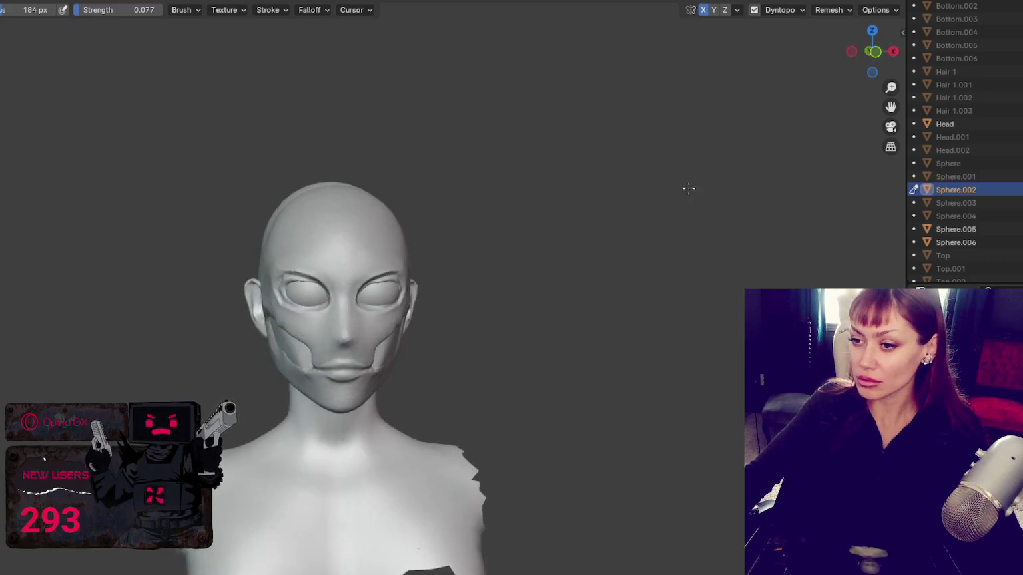
key("f")
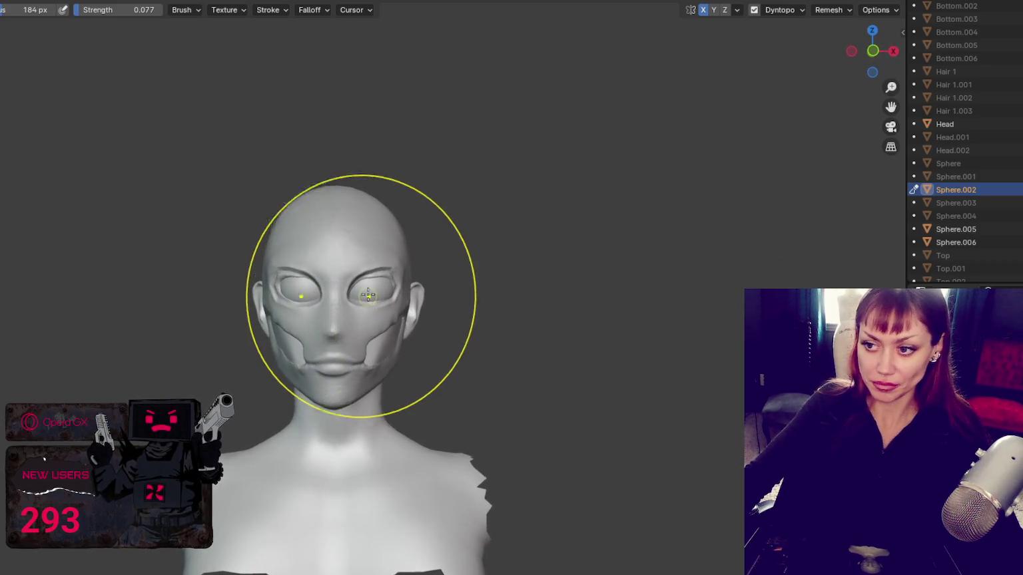
key("ctrl+Tab")
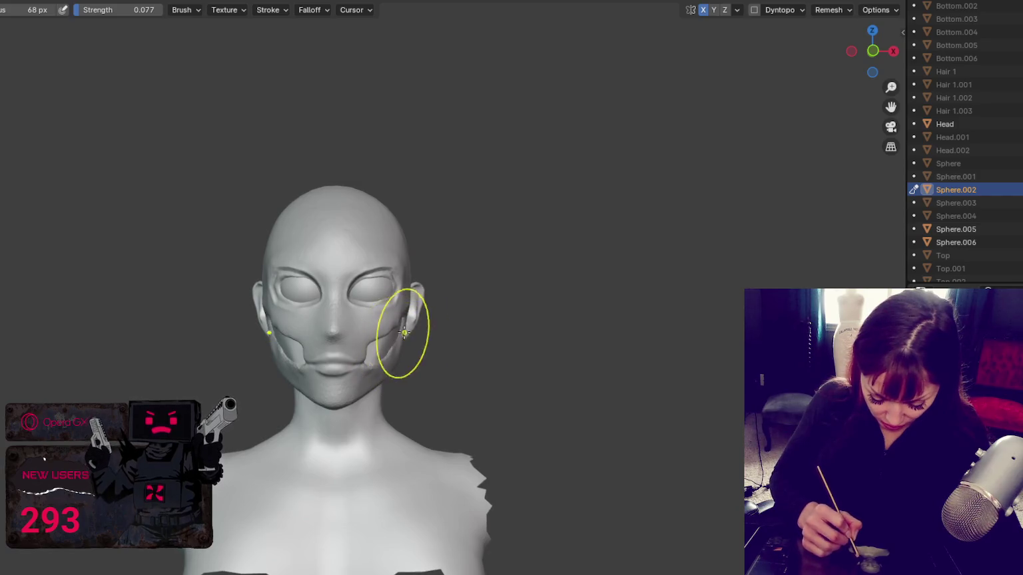
key("f")
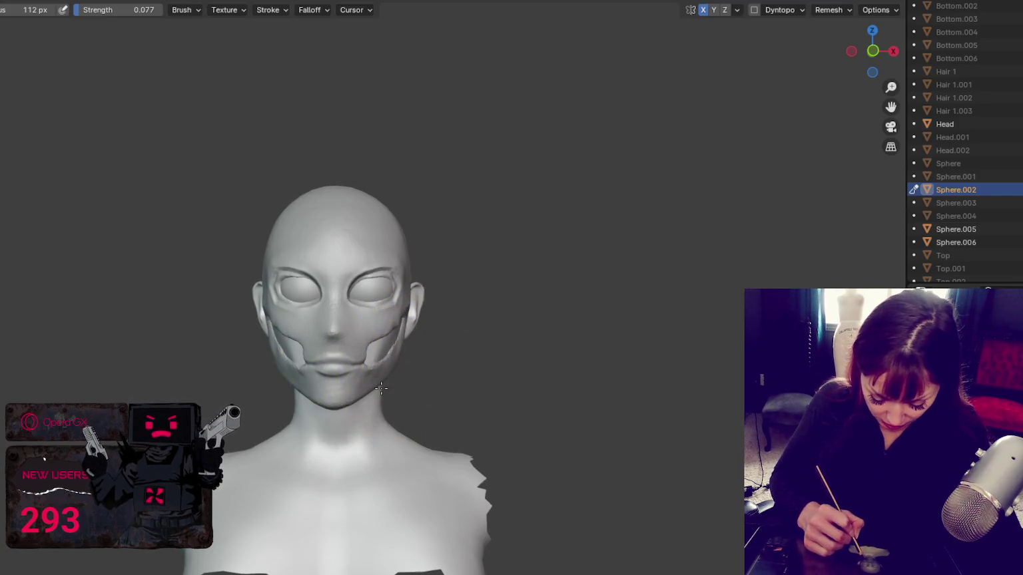
middle_click_drag(365, 351, 507, 349)
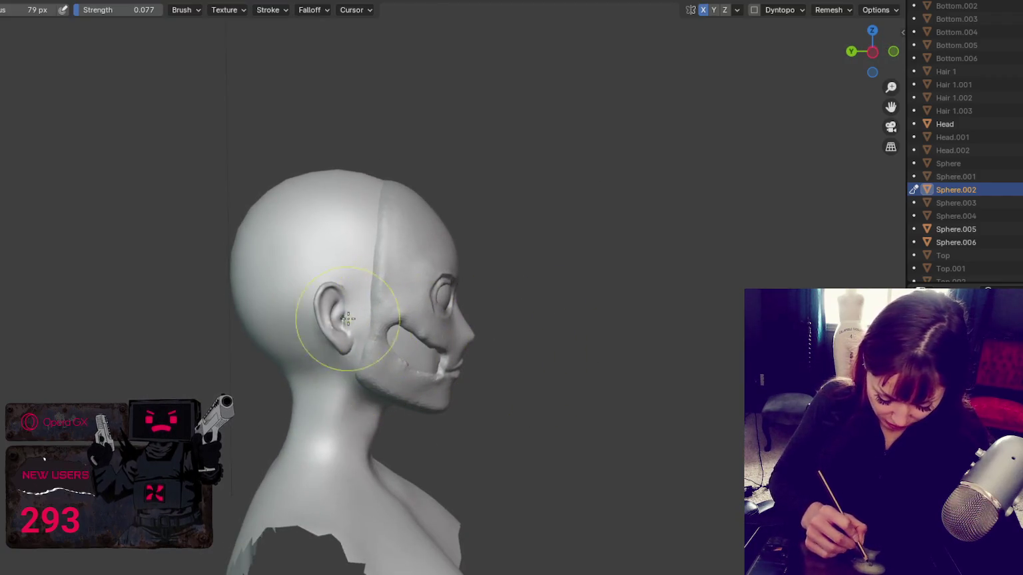
mouse_move(343, 331)
middle_mouse_down()
mouse_move(425, 287)
mouse_move(388, 290)
middle_mouse_up()
middle_click_drag(405, 328, 411, 251)
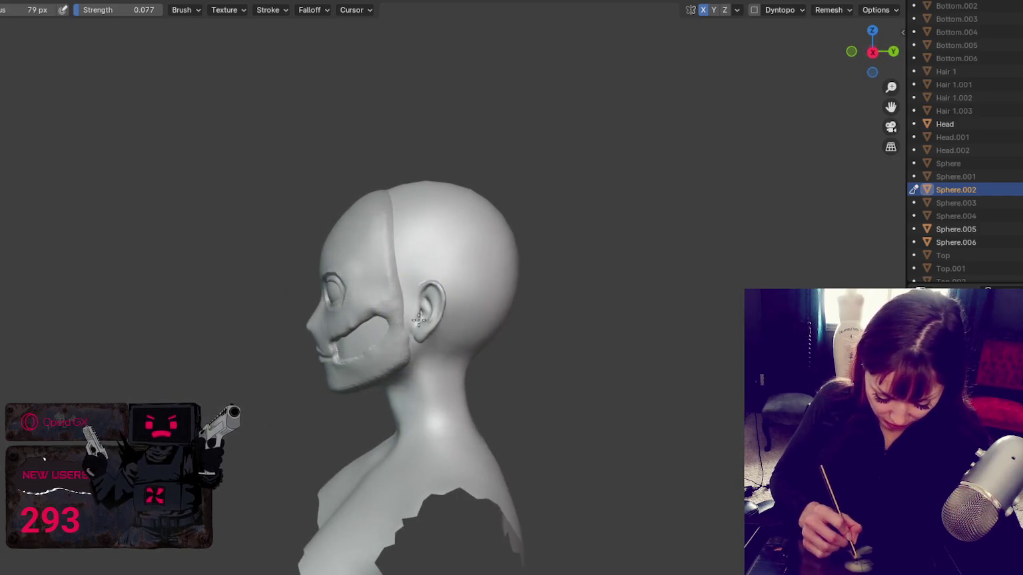
key("f")
left_click(344, 225)
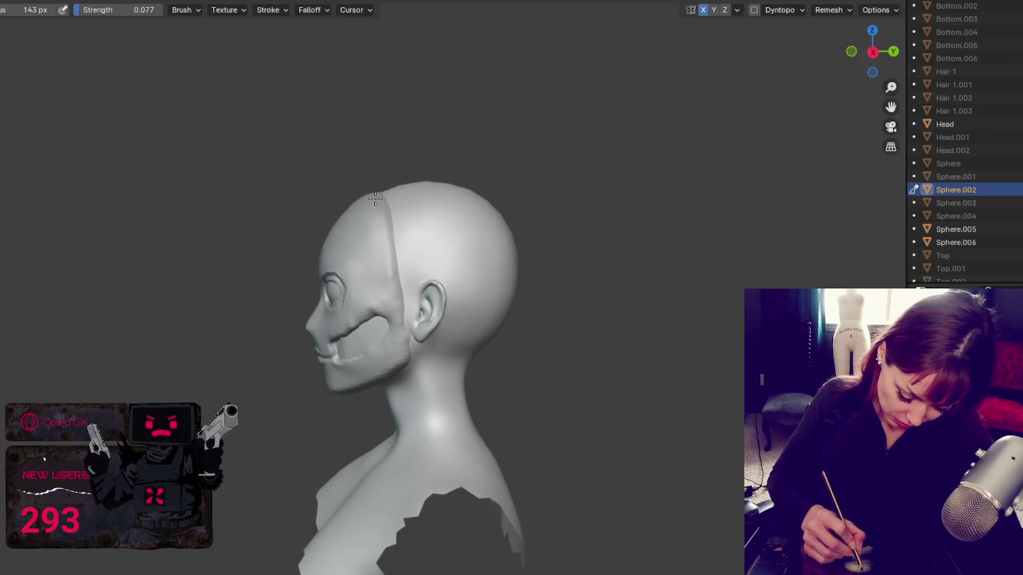
middle_click_drag(369, 222, 612, 206)
middle_click_drag(458, 212, 436, 226)
key("f")
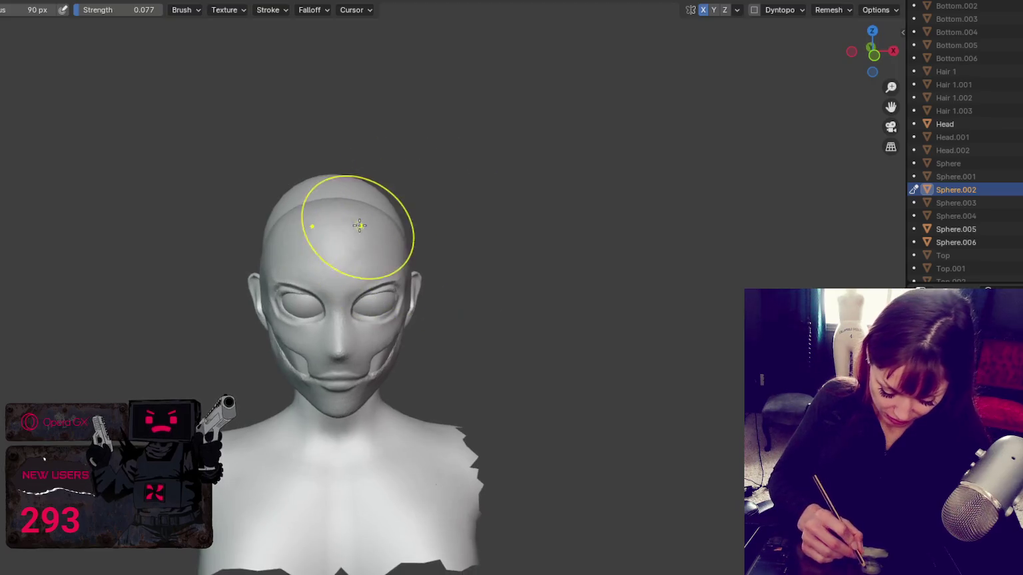
middle_click_drag(371, 230, 484, 222)
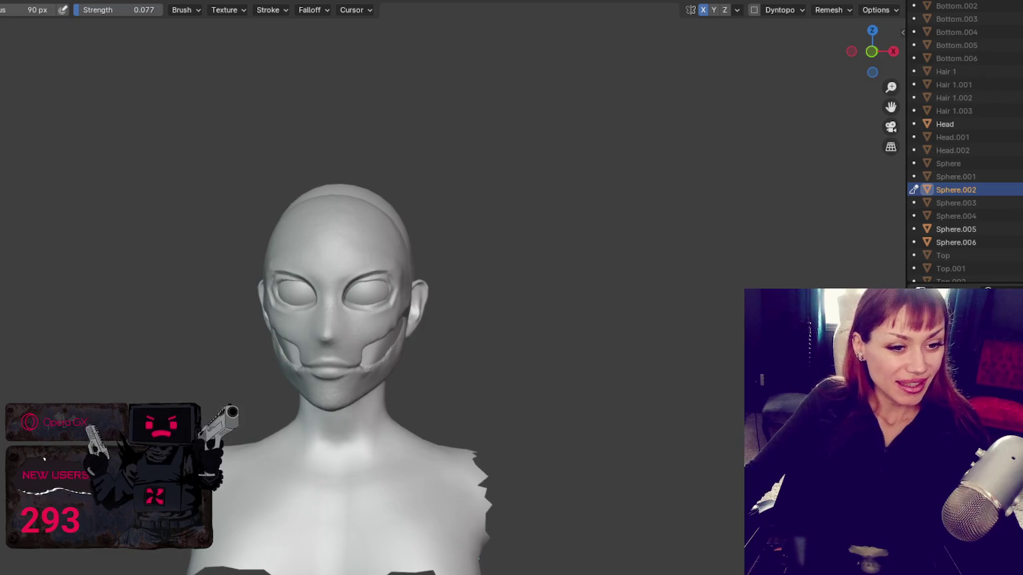
scroll(399, 420, "up", 2)
scroll(393, 372, "up", 1)
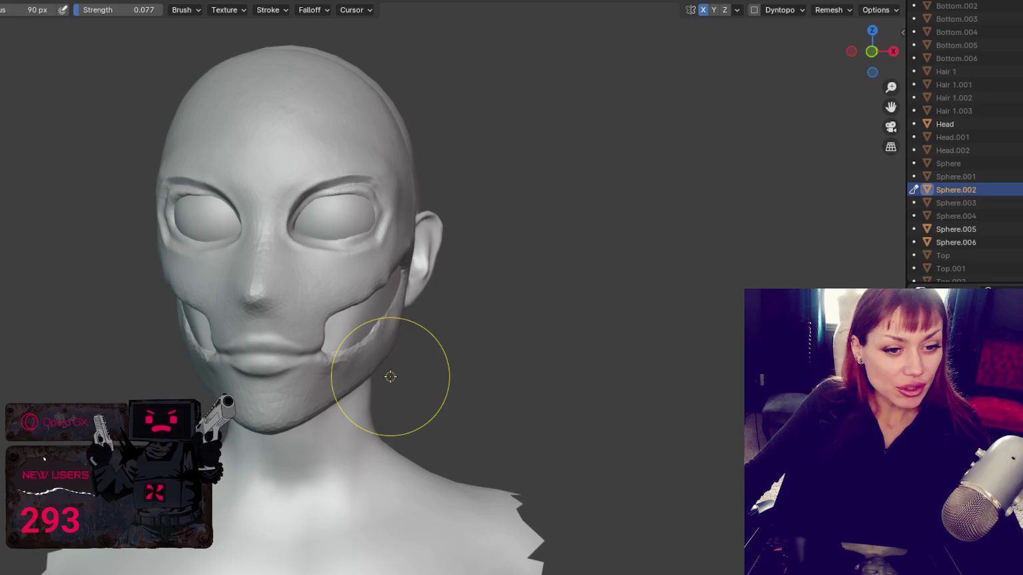
scroll(390, 377, "up", 1)
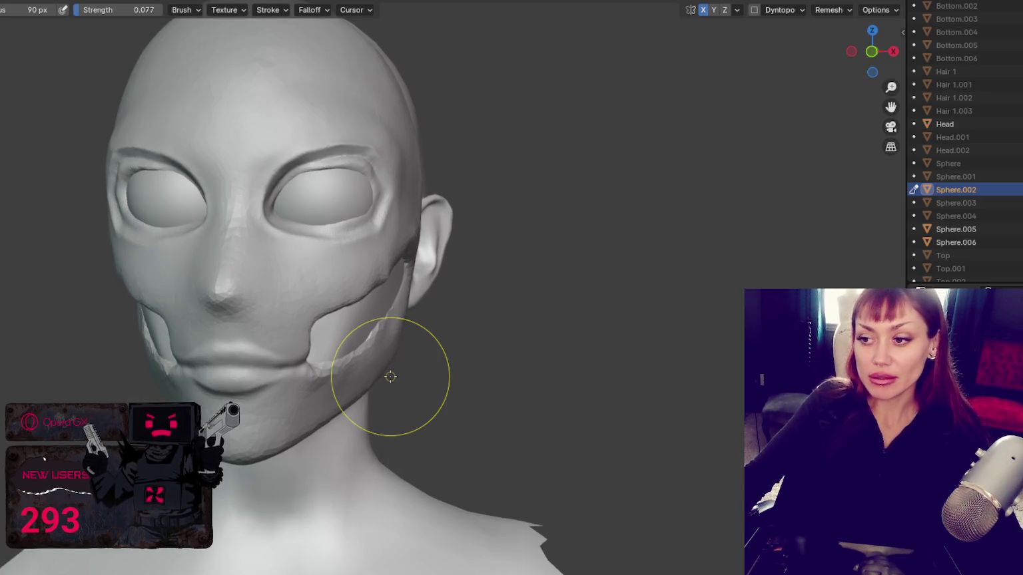
middle_click_drag(391, 377, 464, 254)
scroll(520, 283, "up", 1)
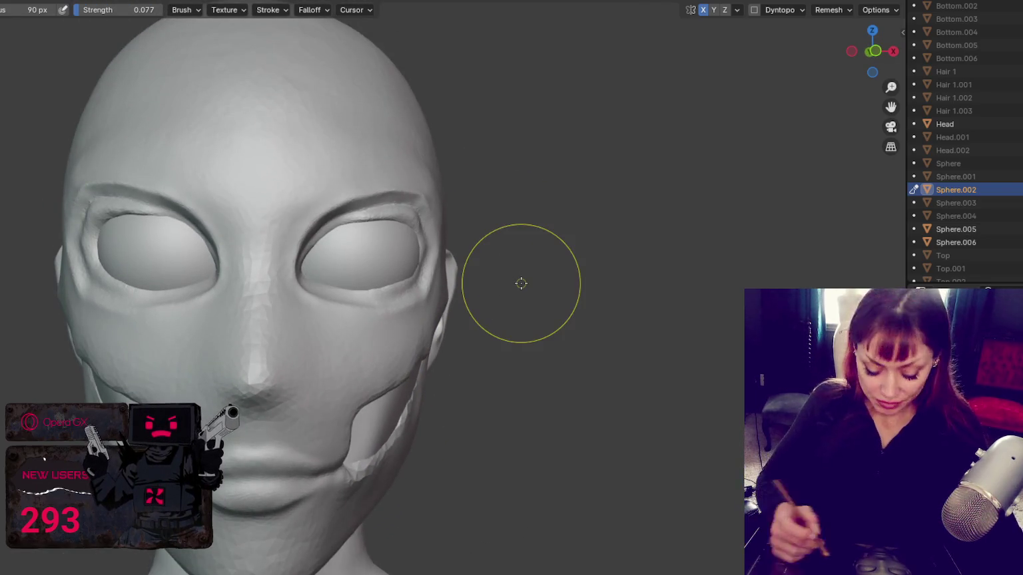
- Orbit around the head to inspect its right side, front and left side
mouse_move(422, 308)
middle_mouse_down()
mouse_move(428, 279)
mouse_move(405, 206)
middle_mouse_up()
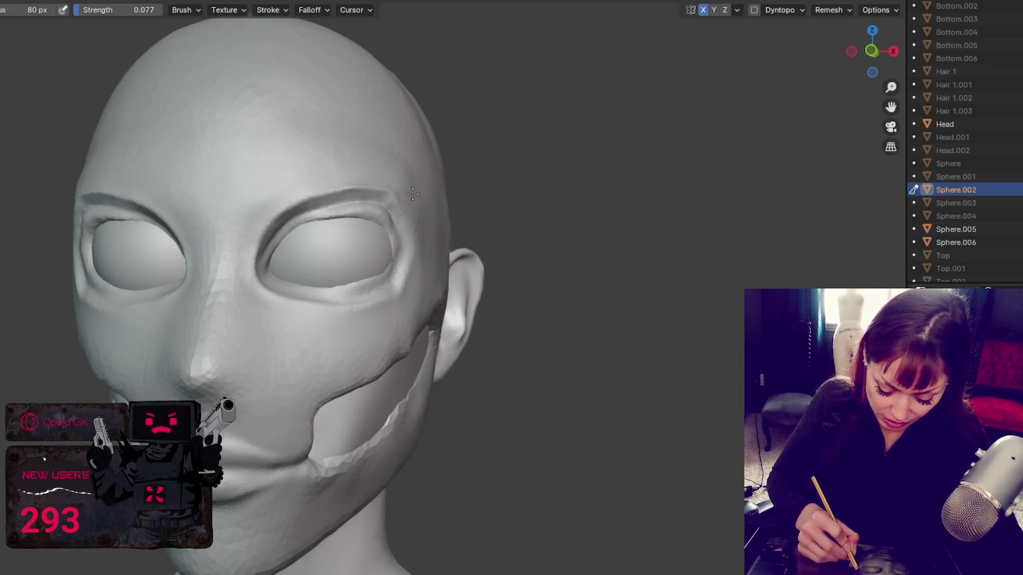
middle_click_drag(427, 173, 69, 189)
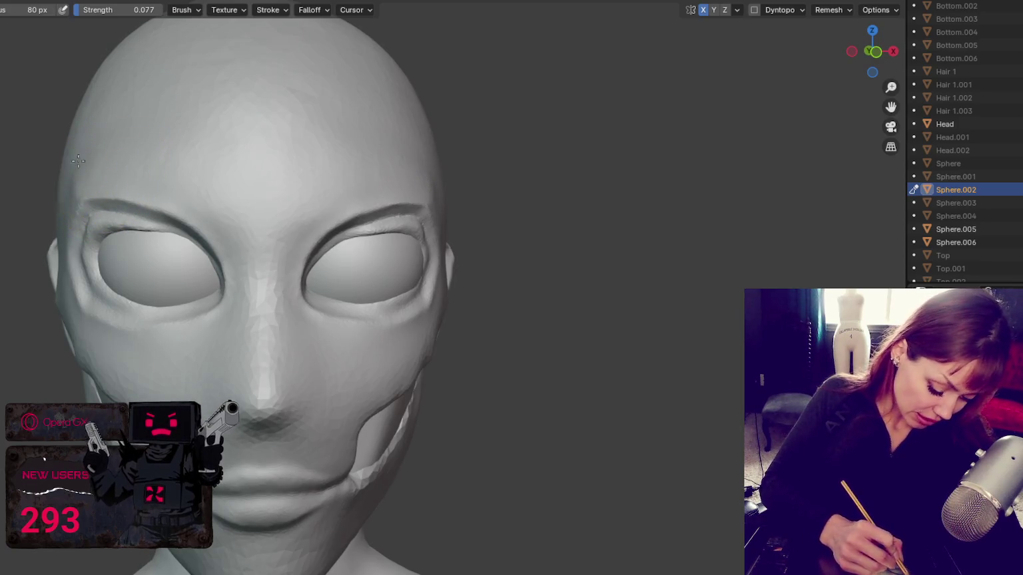
mouse_move(122, 143)
middle_mouse_down()
mouse_move(159, 172)
mouse_move(122, 164)
middle_mouse_up()
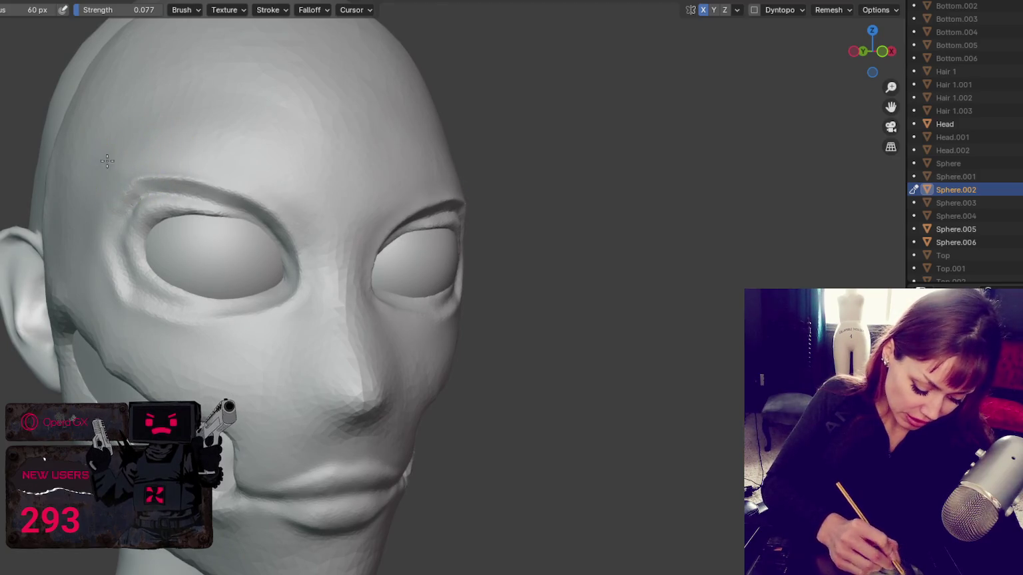
middle_click_drag(126, 331, 354, 306)
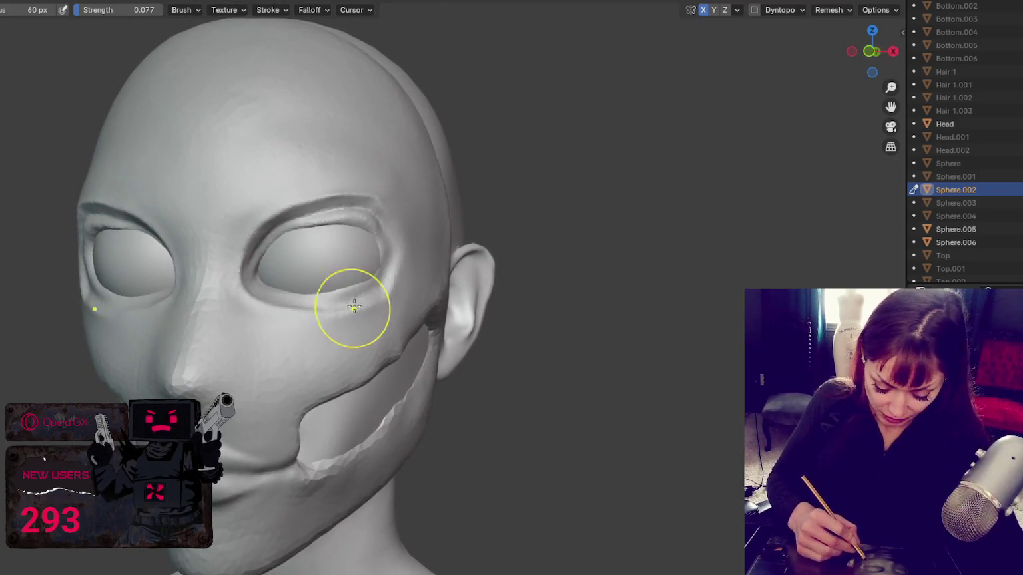
- Zoom onto the eye socket and switch to the Crease brush at 38 px, 0.203 strength
scroll(435, 241, "up", 3)
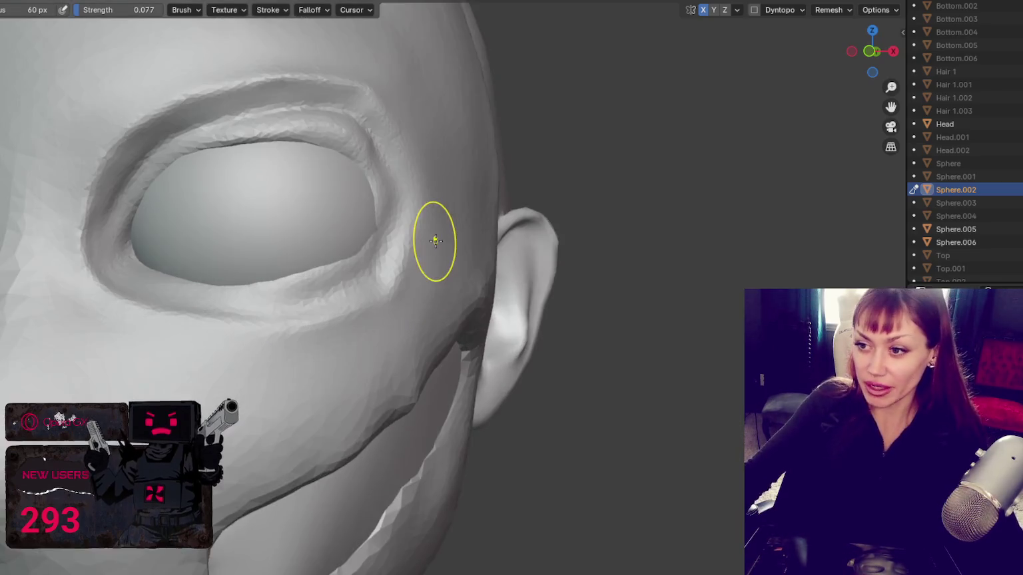
scroll(439, 300, "up", 3)
middle_click_drag(450, 385, 411, 358)
scroll(411, 358, "down", 2)
key("x")
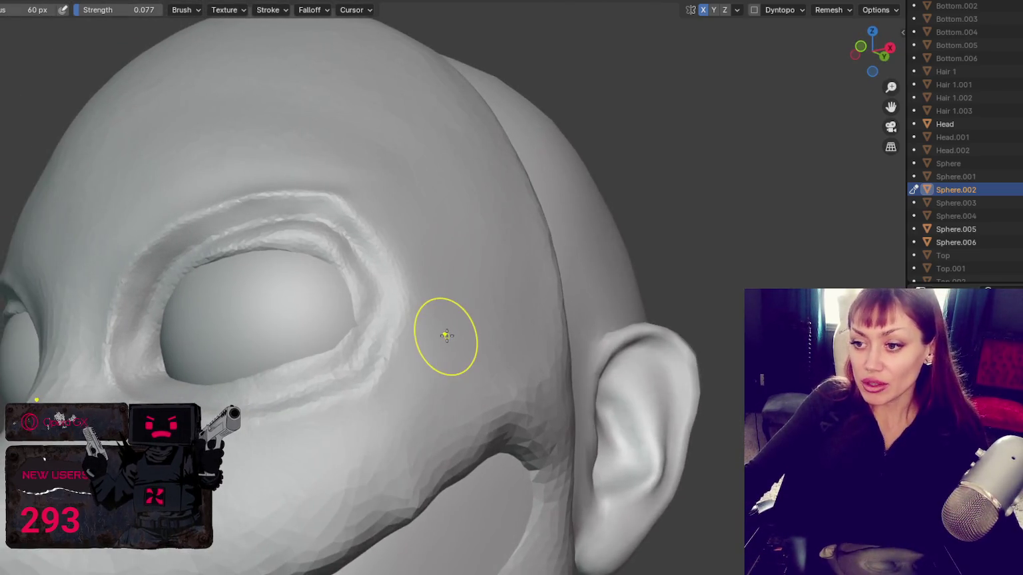
mouse_move(344, 341)
middle_mouse_down()
mouse_move(374, 333)
mouse_move(361, 337)
mouse_move(366, 290)
middle_mouse_up()
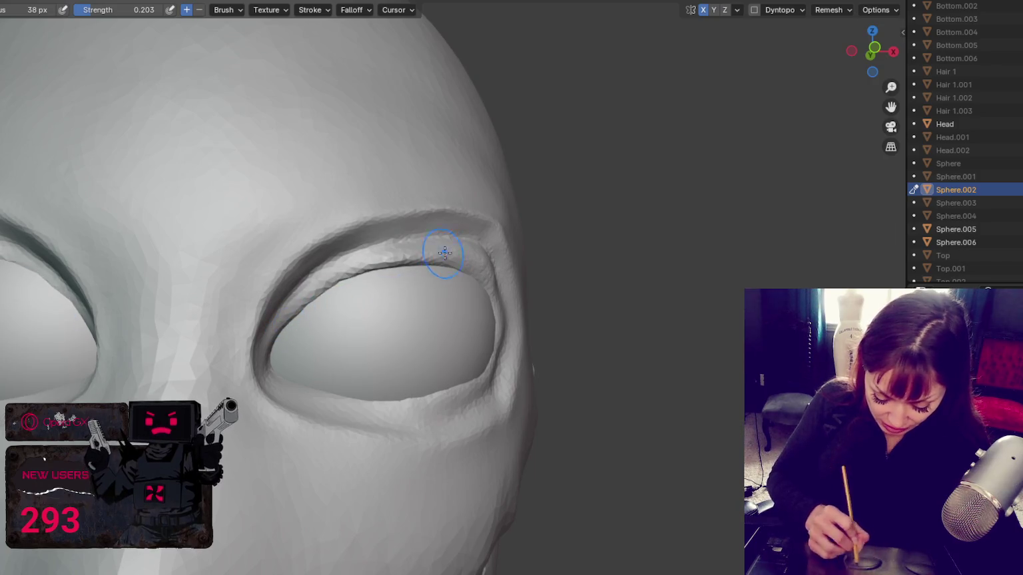
- Crease along the eyelid rim's outer corner and reshape the lower eyelid rim
mouse_move(396, 251)
middle_mouse_down()
mouse_move(408, 287)
mouse_move(419, 266)
mouse_move(457, 307)
middle_mouse_up()
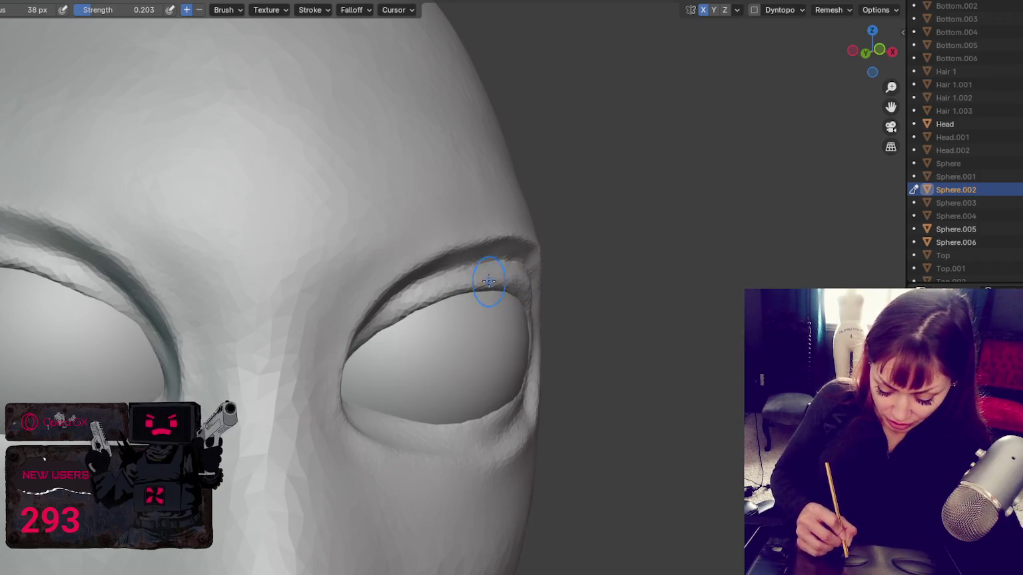
mouse_move(453, 299)
left_mouse_down()
mouse_move(418, 304)
mouse_move(518, 404)
mouse_move(460, 422)
left_mouse_up()
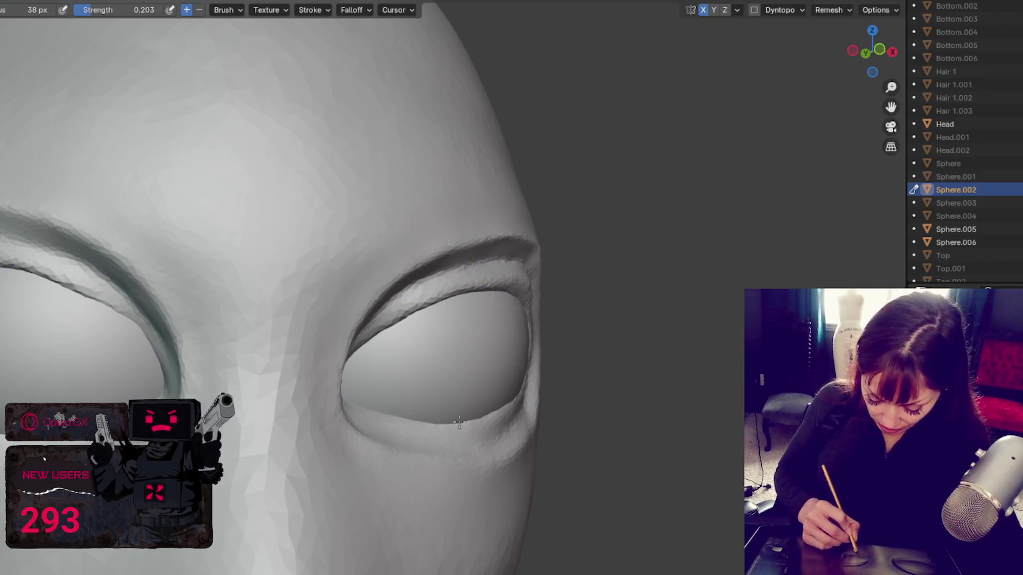
middle_click_drag(509, 411, 347, 484)
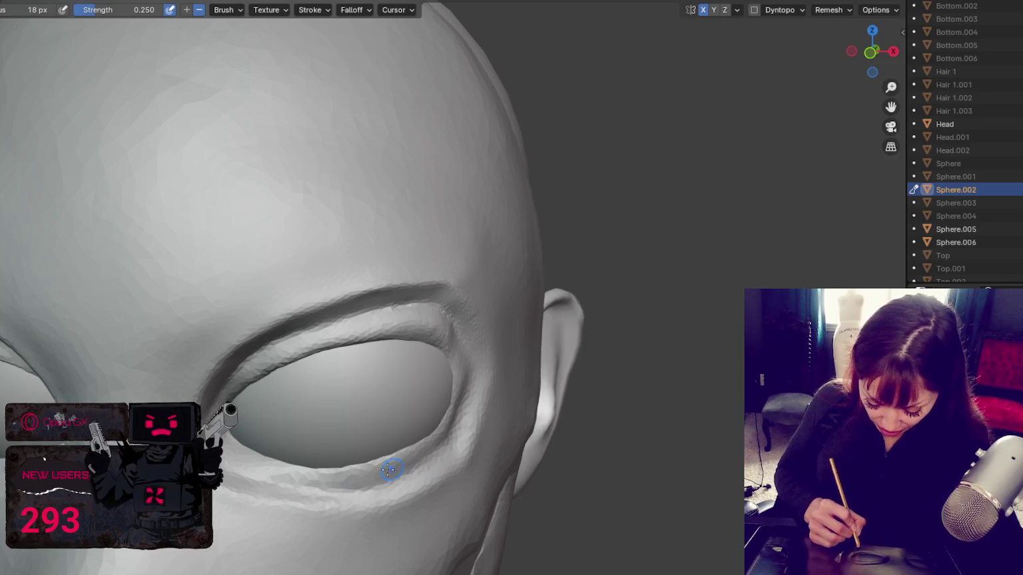
middle_click_drag(450, 448, 415, 316)
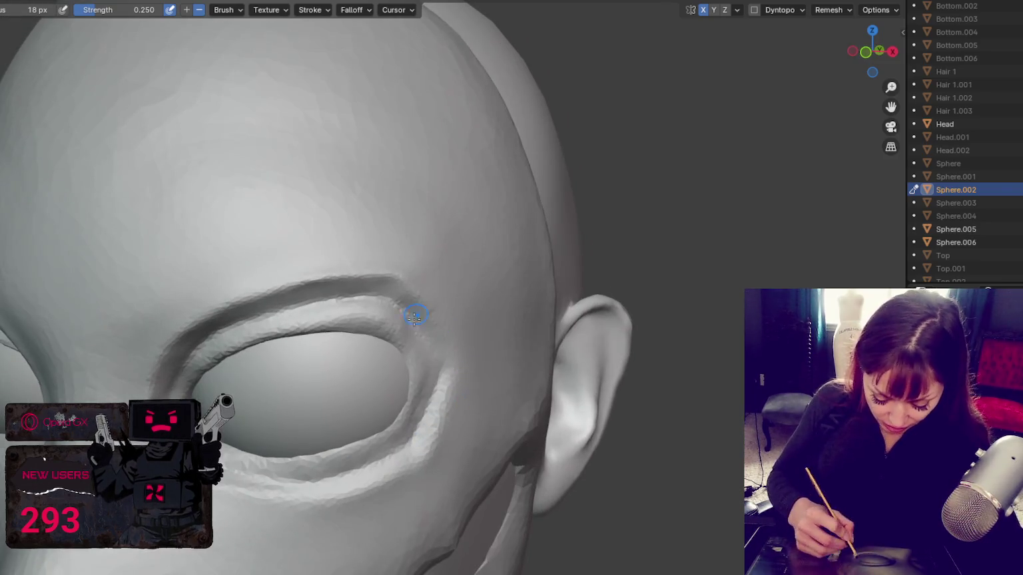
middle_click_drag(452, 351, 420, 336)
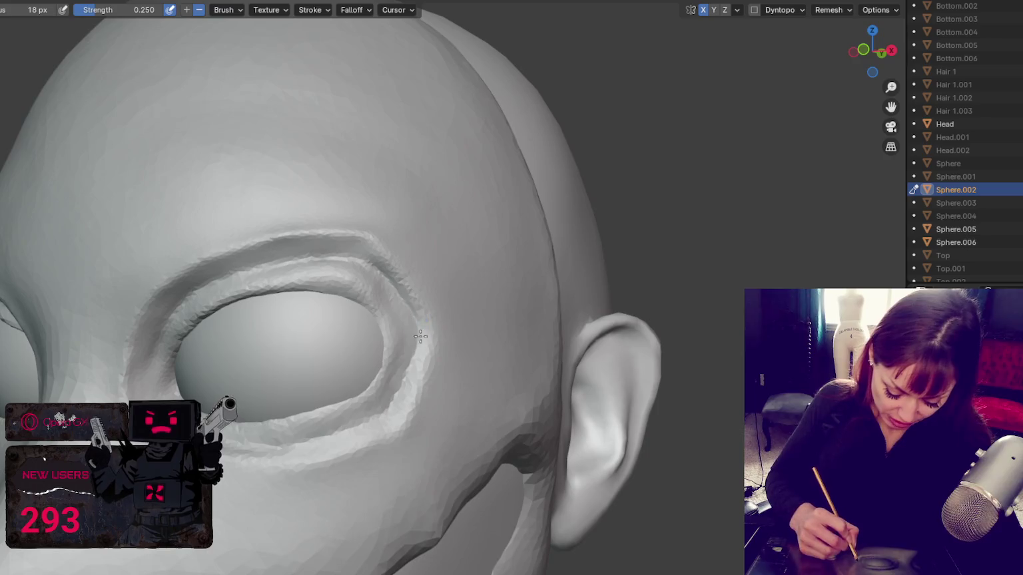
middle_click_drag(309, 447, 290, 417)
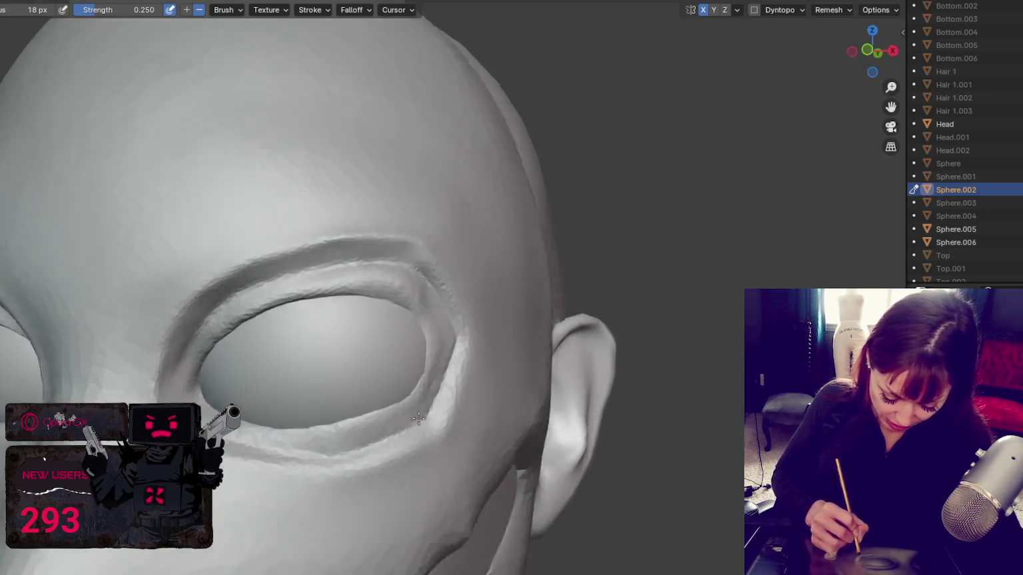
mouse_move(332, 460)
left_mouse_down()
mouse_move(223, 468)
mouse_move(439, 460)
left_mouse_up()
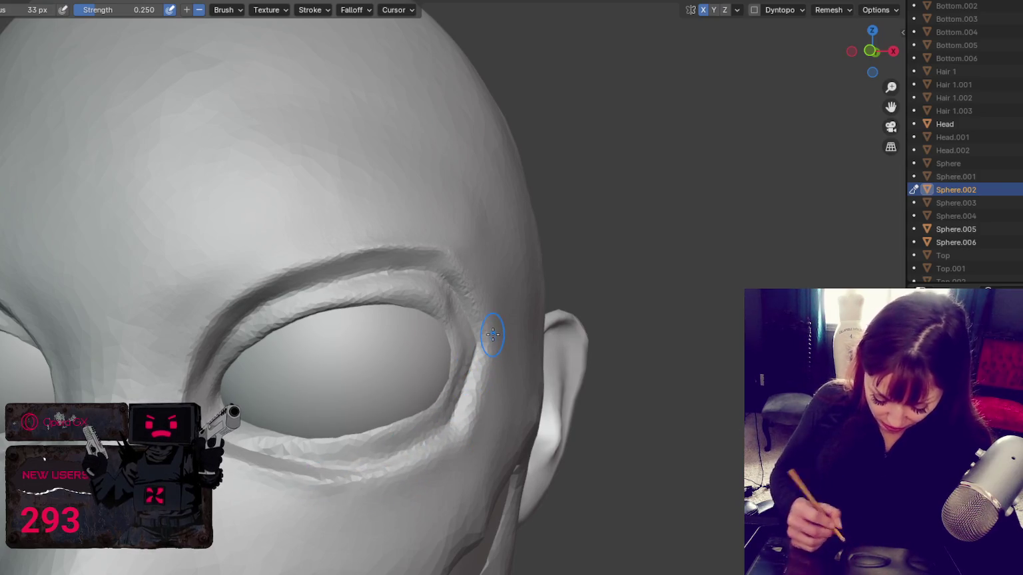
- Shrink the brush to 36 px and sharpen the outer and upper eye rim
scroll(493, 332, "up", 2)
scroll(520, 228, "up", 1)
middle_click_drag(519, 228, 520, 228)
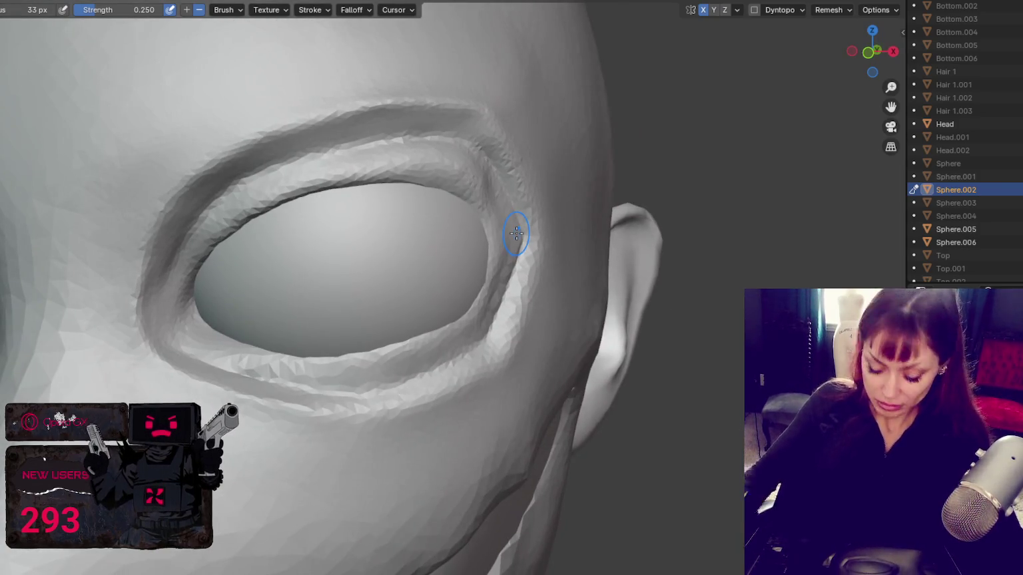
key("f")
left_click(487, 361)
middle_click_drag(509, 355, 532, 304)
mouse_move(532, 304)
left_mouse_down()
mouse_move(455, 172)
mouse_move(476, 219)
mouse_move(419, 326)
left_mouse_up()
mouse_move(480, 280)
middle_mouse_down()
mouse_move(504, 273)
mouse_move(187, 280)
middle_mouse_up()
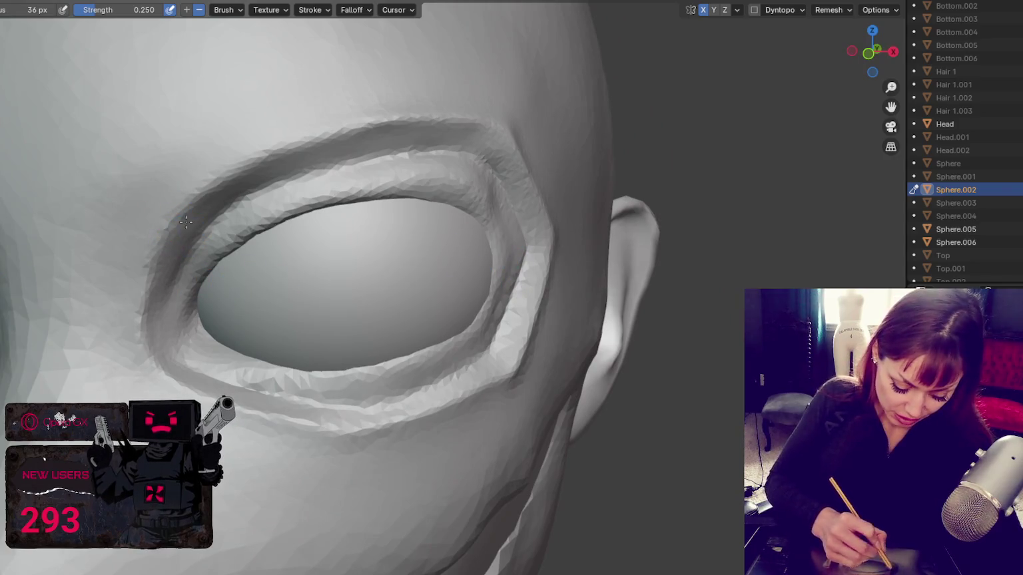
- Smooth the surface around the eye with a 72 px smoothing brush
left_click_drag(199, 245, 210, 226, "shift")
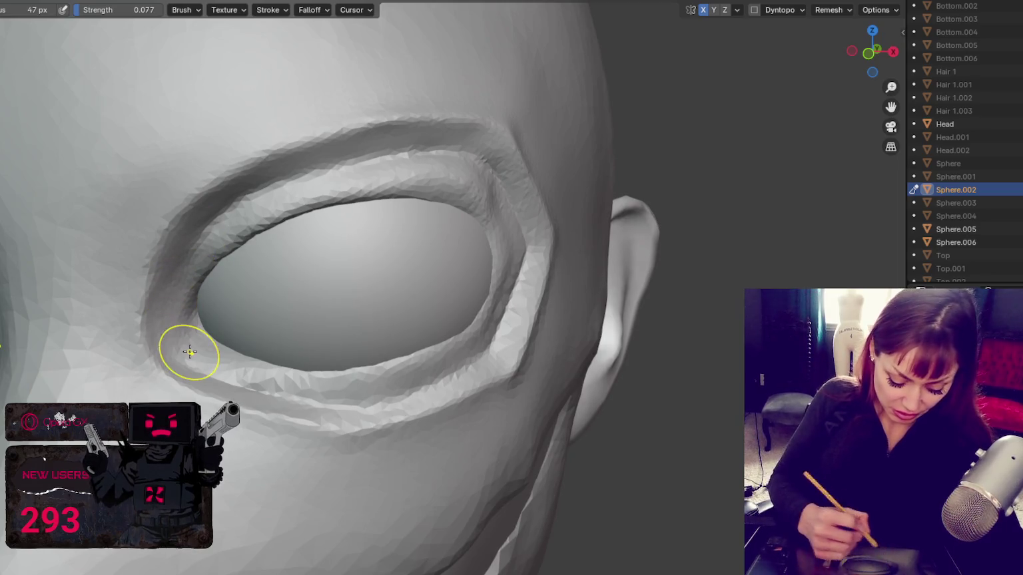
middle_click_drag(292, 287, 160, 240)
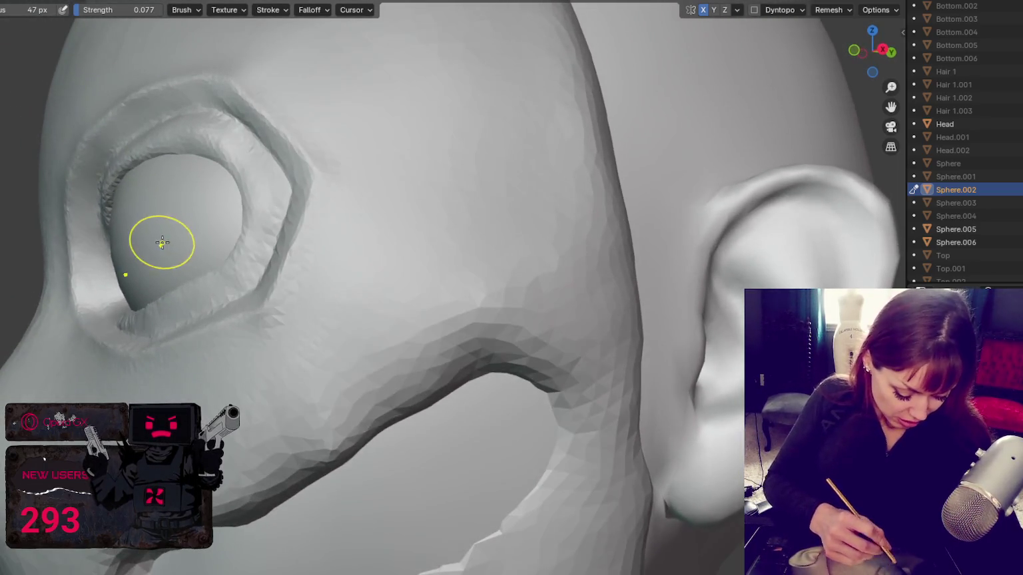
key("f")
left_click(66, 268)
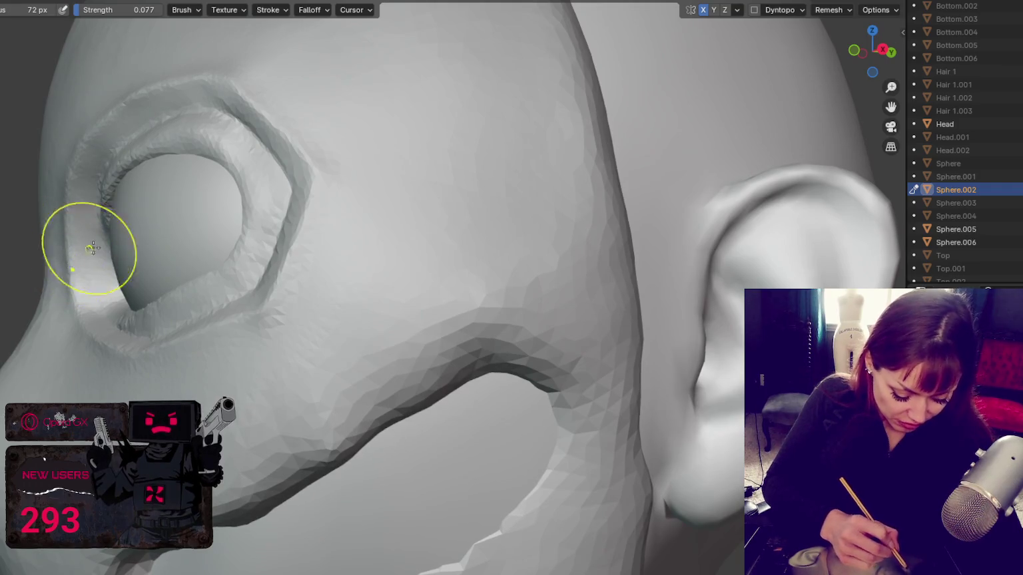
middle_click_drag(91, 246, 194, 258)
mouse_move(133, 380)
middle_mouse_down()
mouse_move(220, 460)
mouse_move(119, 352)
mouse_move(264, 385)
middle_mouse_up()
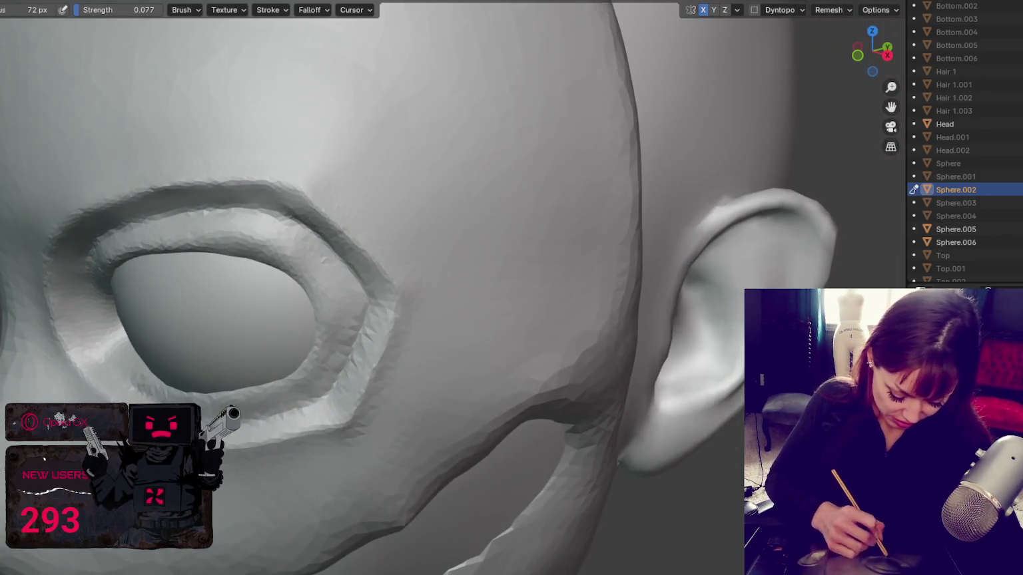
mouse_move(365, 297)
middle_mouse_down()
mouse_move(434, 366)
mouse_move(475, 390)
mouse_move(449, 404)
middle_mouse_up()
- Crease the lower eyelid rim, then reverse the brush to build up the outer corner
key("x")
mouse_move(324, 433)
left_mouse_down()
mouse_move(464, 399)
mouse_move(478, 338)
left_mouse_up()
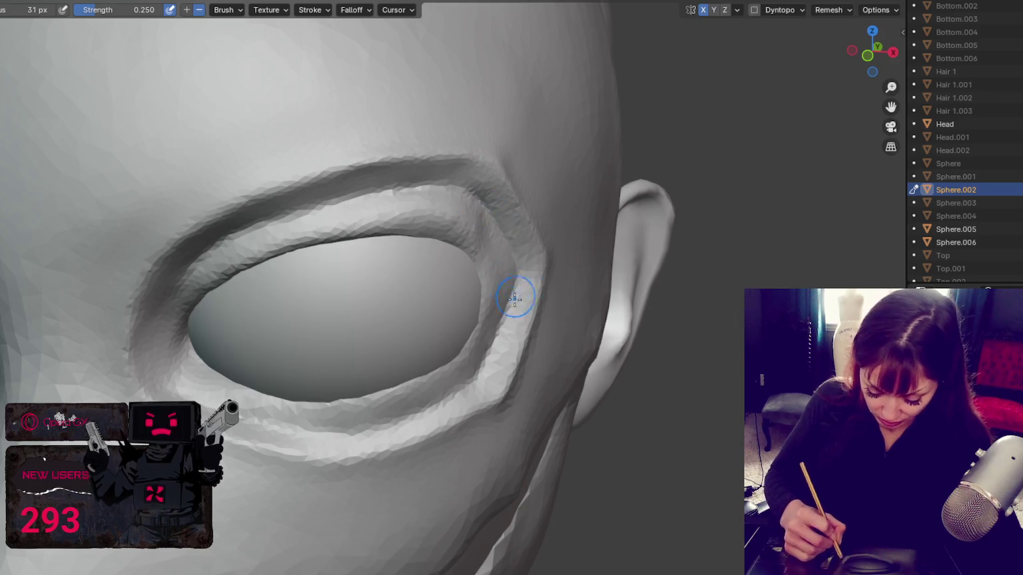
key("c")
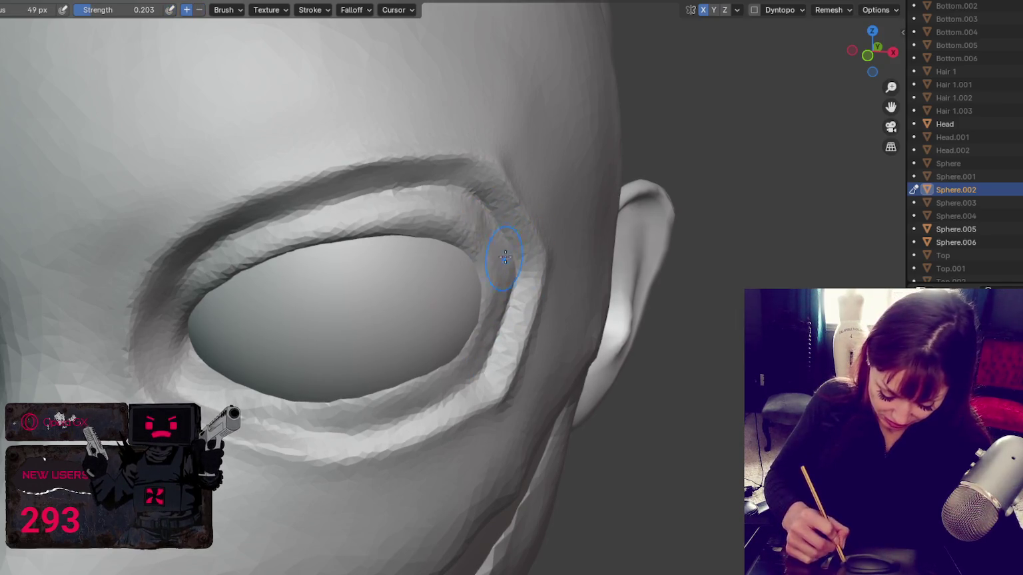
left_click_drag(505, 269, 481, 359)
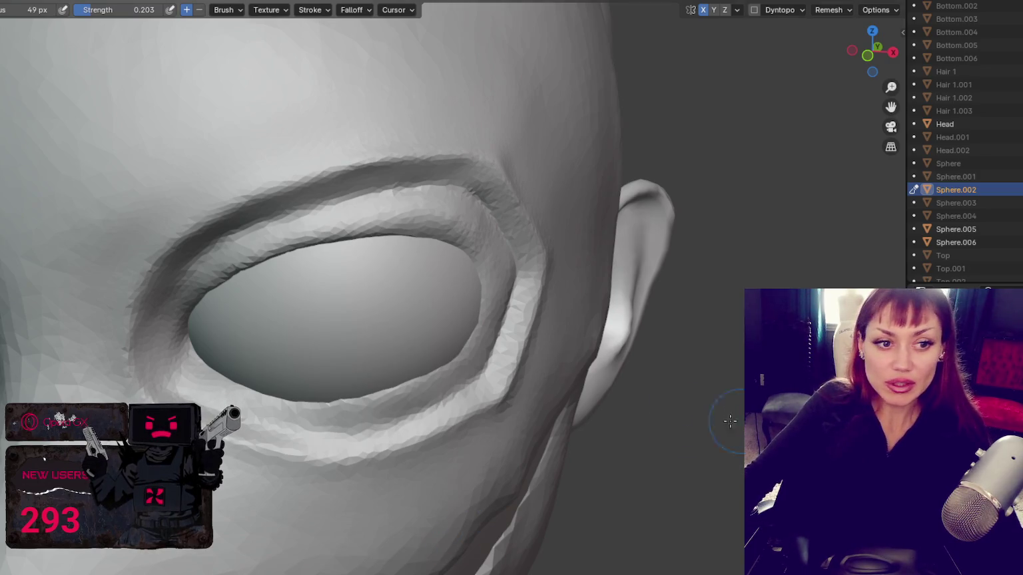
scroll(573, 429, "down", 5)
- Switch to the Smooth brush and resize it from 62 px to 102 px
scroll(575, 377, "down", 3)
middle_click_drag(576, 377, 602, 365)
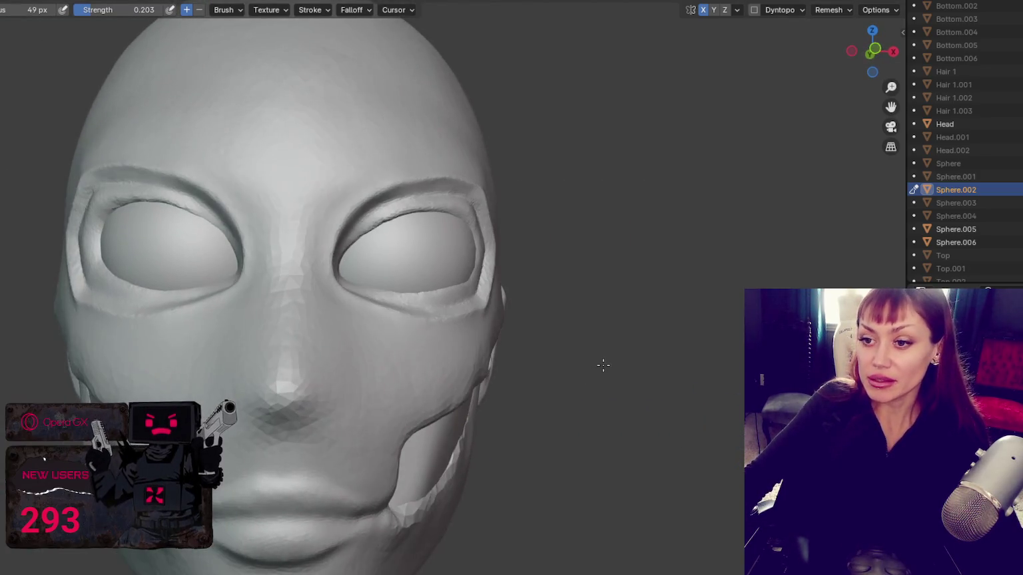
key("s")
mouse_move(441, 217)
middle_mouse_down()
mouse_move(463, 251)
mouse_move(521, 244)
mouse_move(385, 254)
mouse_move(273, 308)
middle_mouse_up()
key("f")
left_click(468, 247)
key("f")
left_click(479, 248)
- In front view, reshape the right eye's outer lower rim with a 66 px brush
mouse_move(262, 347)
middle_mouse_down()
mouse_move(262, 331)
mouse_move(331, 308)
middle_mouse_up()
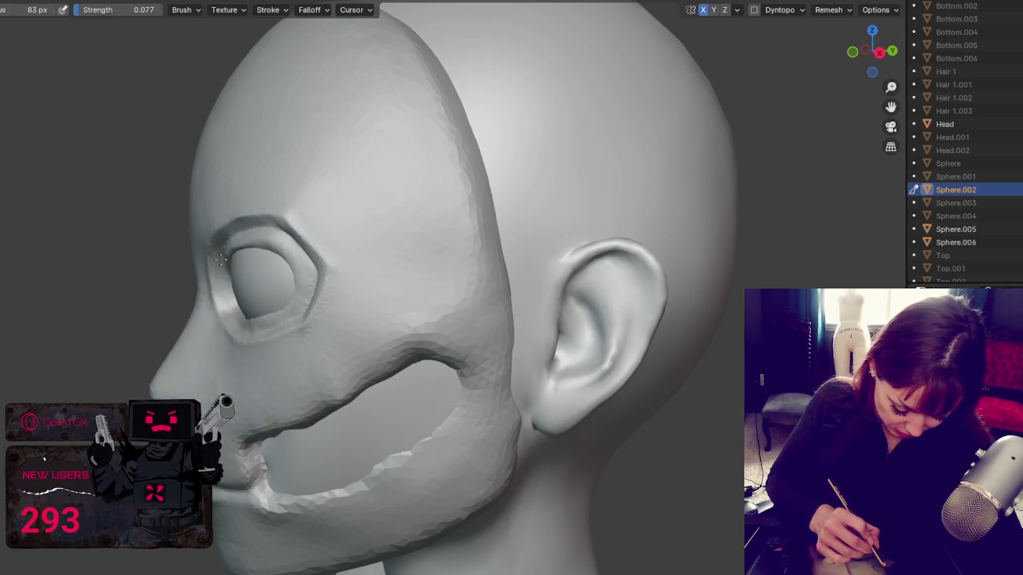
key("KP_1")
key("f")
left_click(470, 321)
left_click_drag(449, 326, 475, 333)
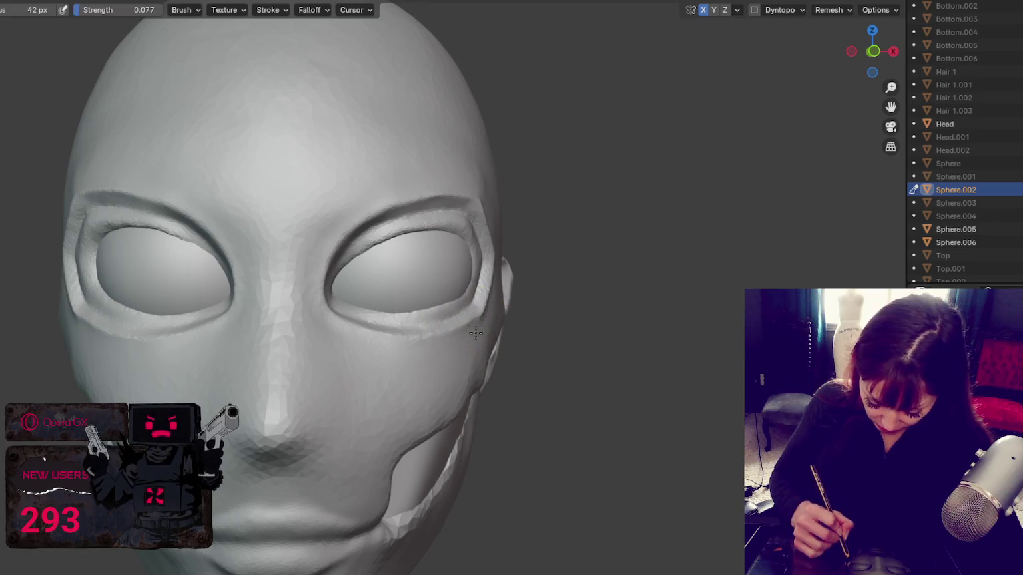
- Resize the brush to 60 then 102 px and orbit to view the face from below
middle_click_drag(482, 321, 460, 313)
key("f")
left_click(486, 297)
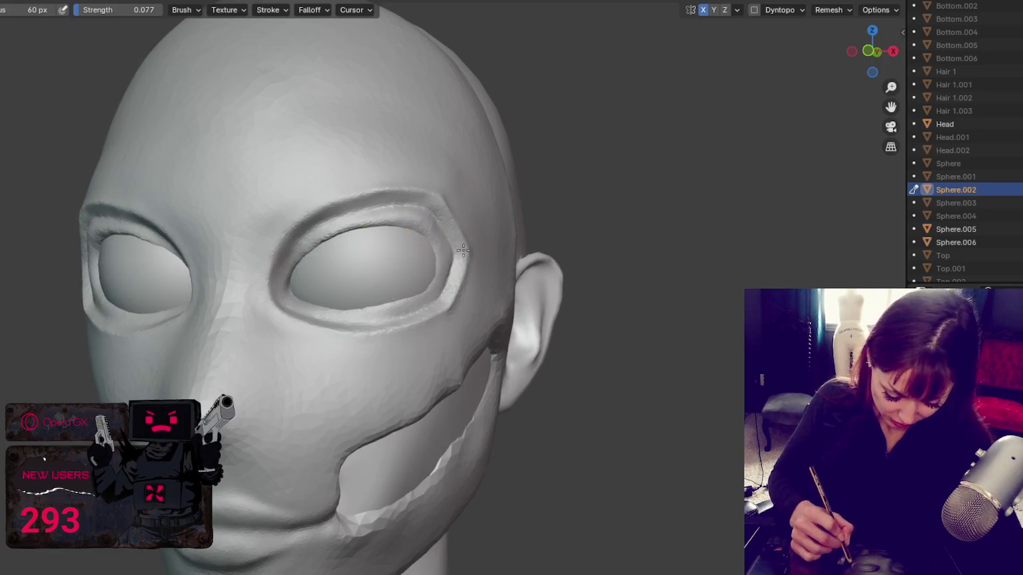
middle_click_drag(455, 214, 483, 254)
key("f")
left_click(416, 288)
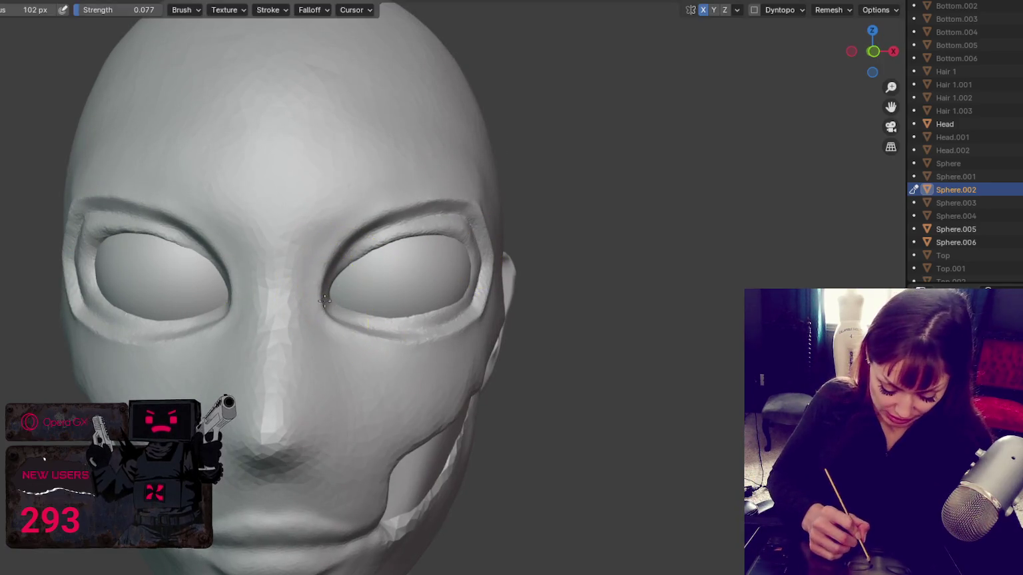
scroll(246, 213, "down", 2)
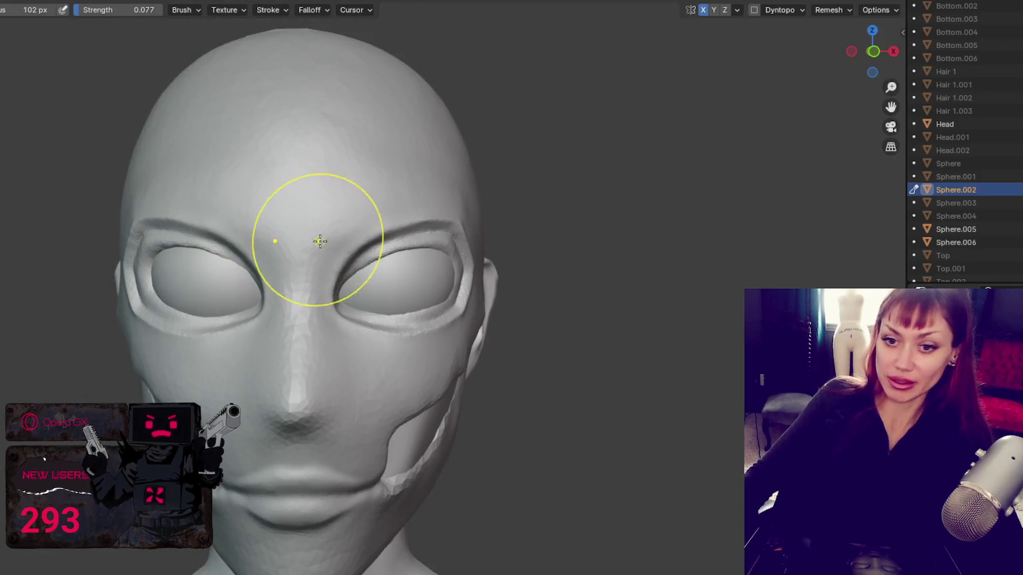
scroll(373, 368, "up", 2)
scroll(395, 285, "up", 2)
middle_click_drag(353, 278, 360, 330)
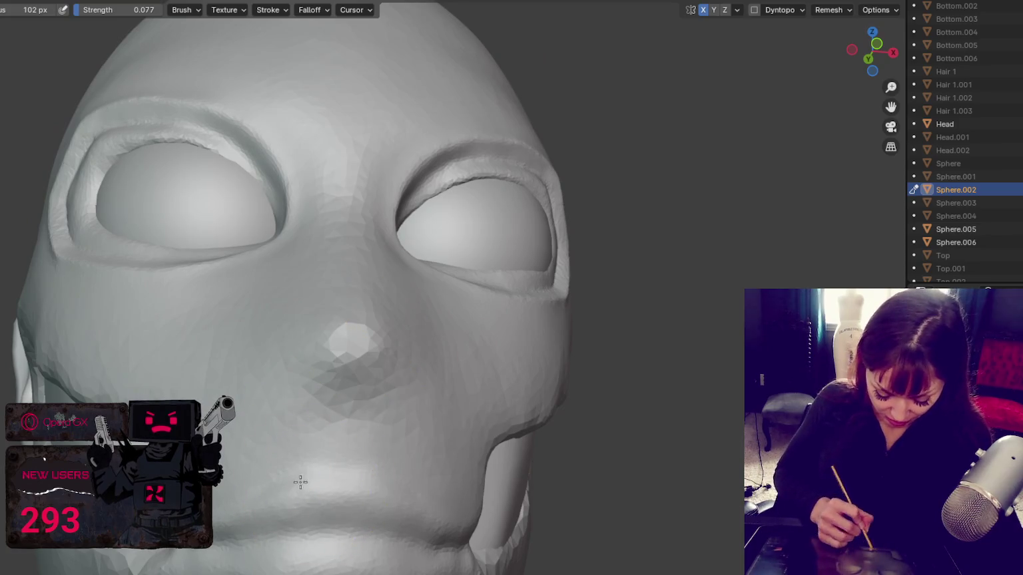
- Undo a first 37 px nostril dent and enable Dyntopo for finer detail
key("f")
left_click(299, 373)
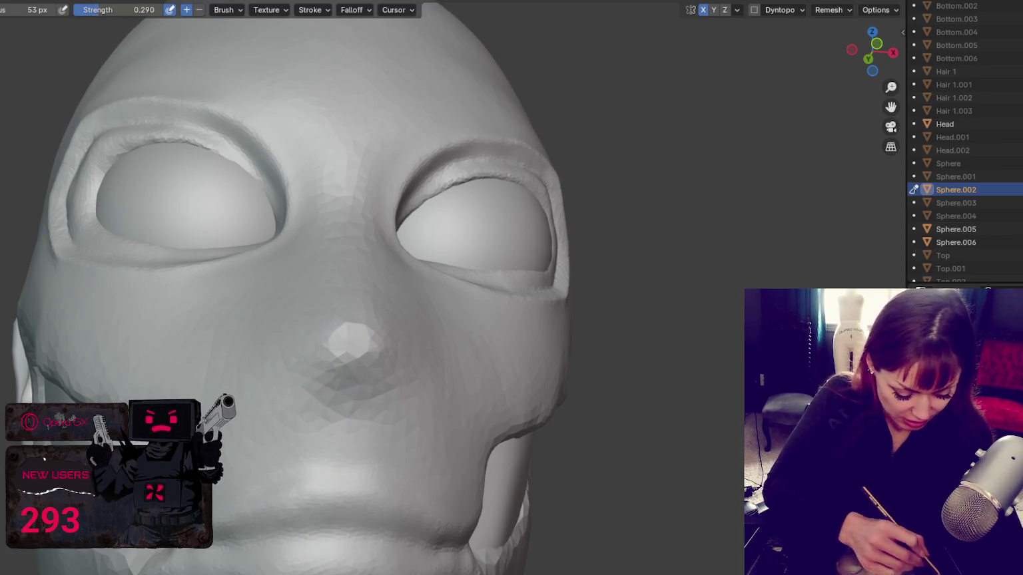
middle_click_drag(339, 406, 363, 368)
mouse_move(337, 298)
left_mouse_down()
mouse_move(403, 314)
mouse_move(327, 300)
mouse_move(372, 286)
left_mouse_up()
key("ctrl+z")
key("ctrl+z")
left_click(754, 9)
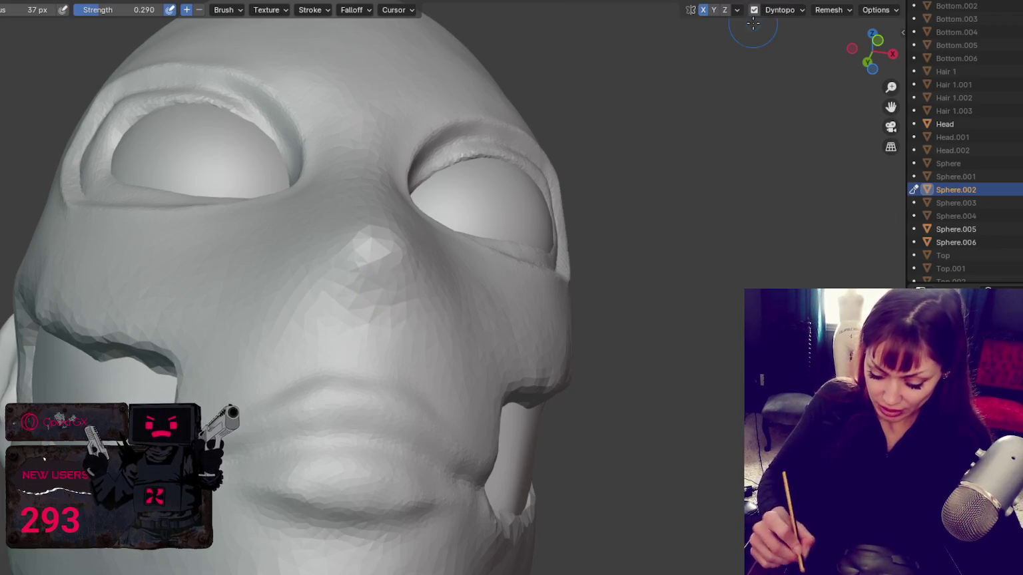
- Set the brush to 0.203 strength and shrink it to 30 px under the nose
mouse_move(516, 150)
middle_mouse_down()
mouse_move(636, 187)
mouse_move(612, 187)
mouse_move(592, 237)
mouse_move(594, 209)
middle_mouse_up()
key("f")
left_click(270, 292)
key("shift+f")
left_click(291, 304)
key("f")
left_click(280, 288)
key("f")
left_click(353, 297)
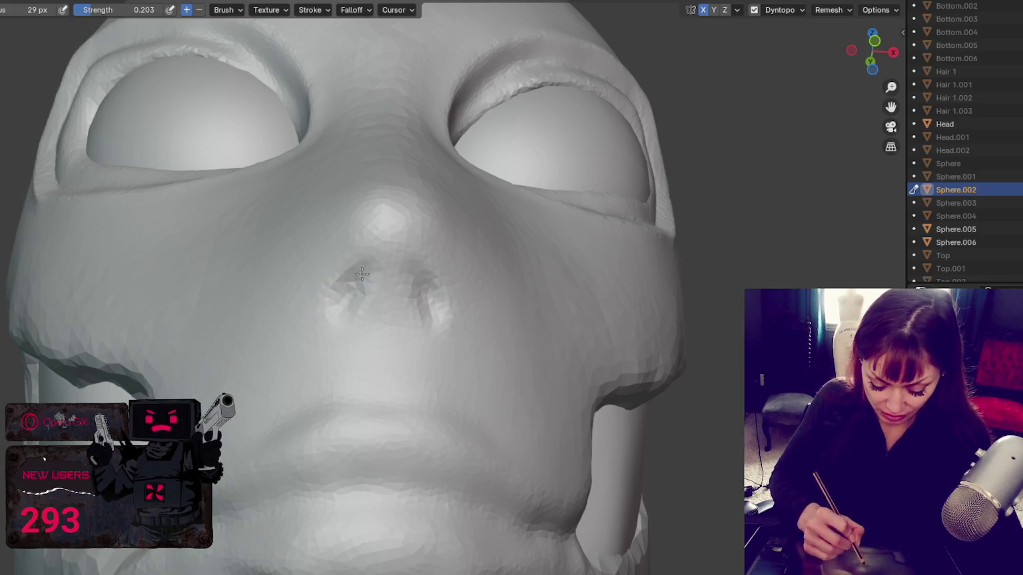
- Carve both nostrils deeper and refine the top rim of the left nostril
mouse_move(359, 280)
left_mouse_down()
mouse_move(356, 301)
mouse_move(362, 281)
left_mouse_up()
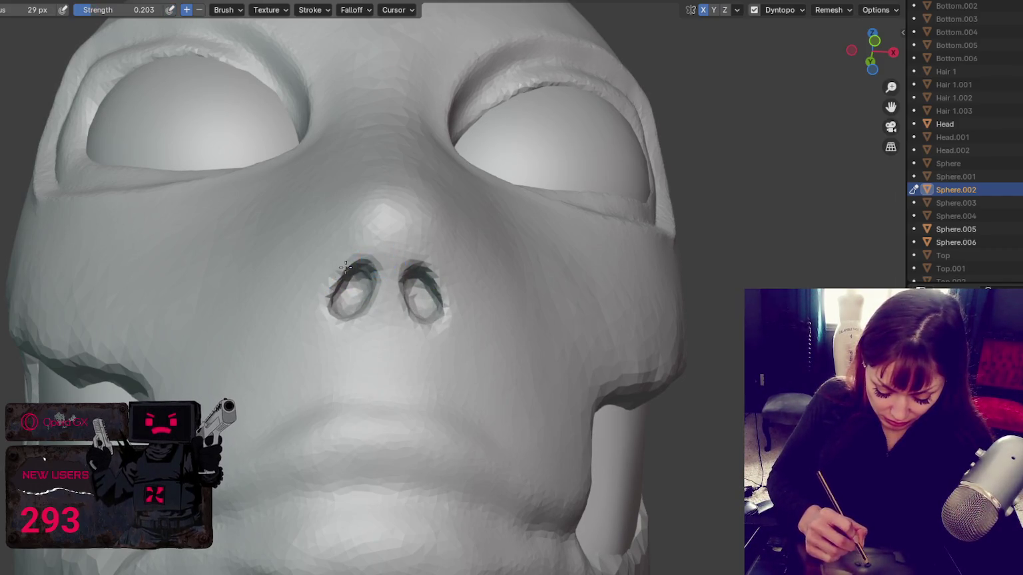
left_click_drag(341, 277, 339, 273)
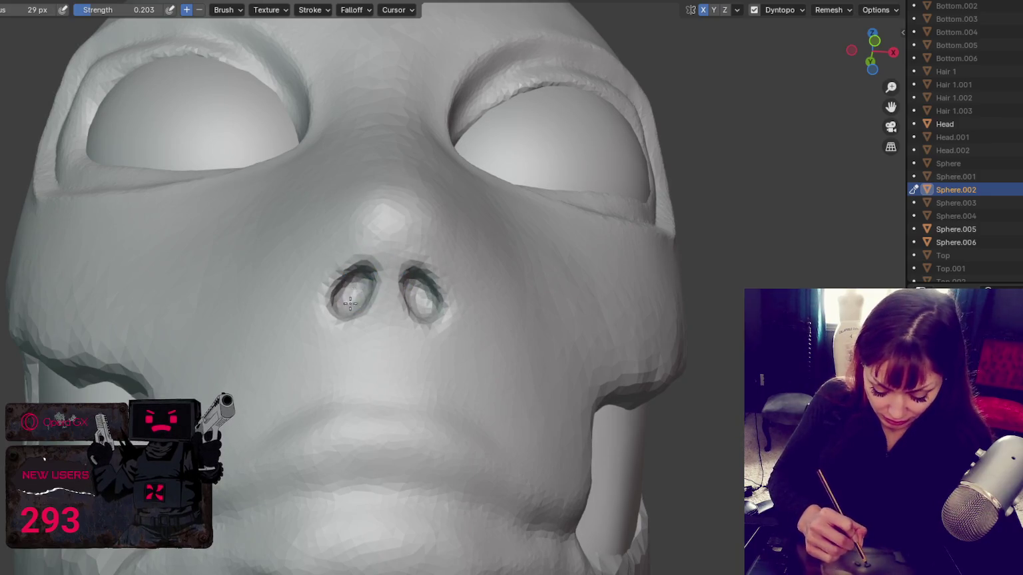
key("shift")
middle_click_drag(392, 270, 292, 304)
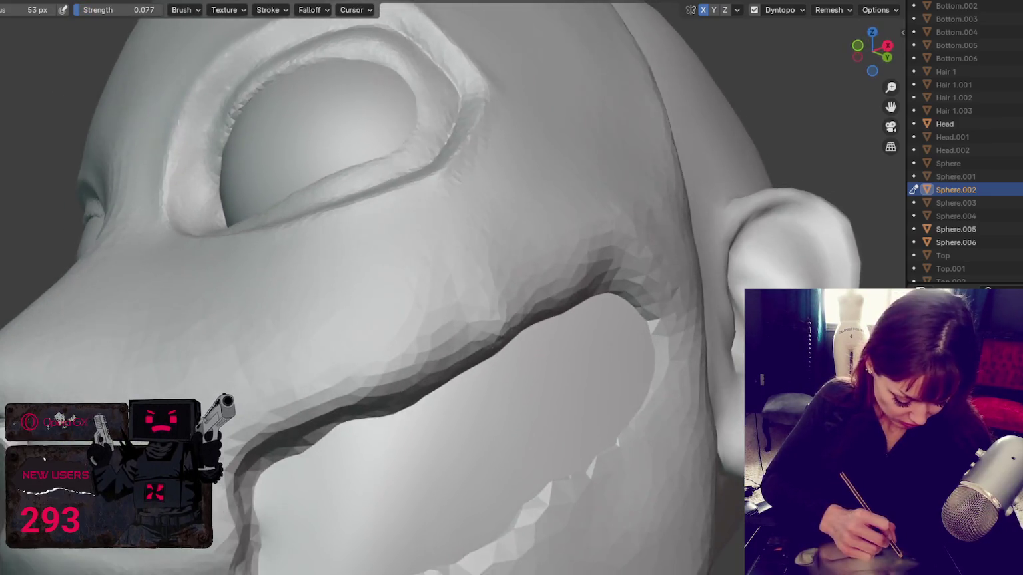
- Orbit to a side view and resize the brush from 28 px to 39 px
middle_click_drag(400, 280, 319, 253)
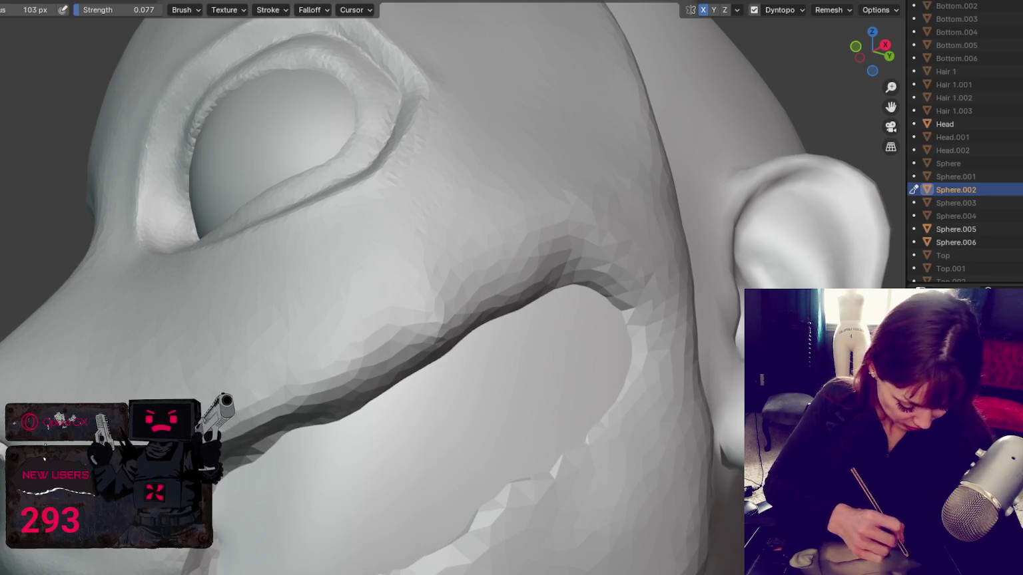
middle_click_drag(50, 414, 63, 423)
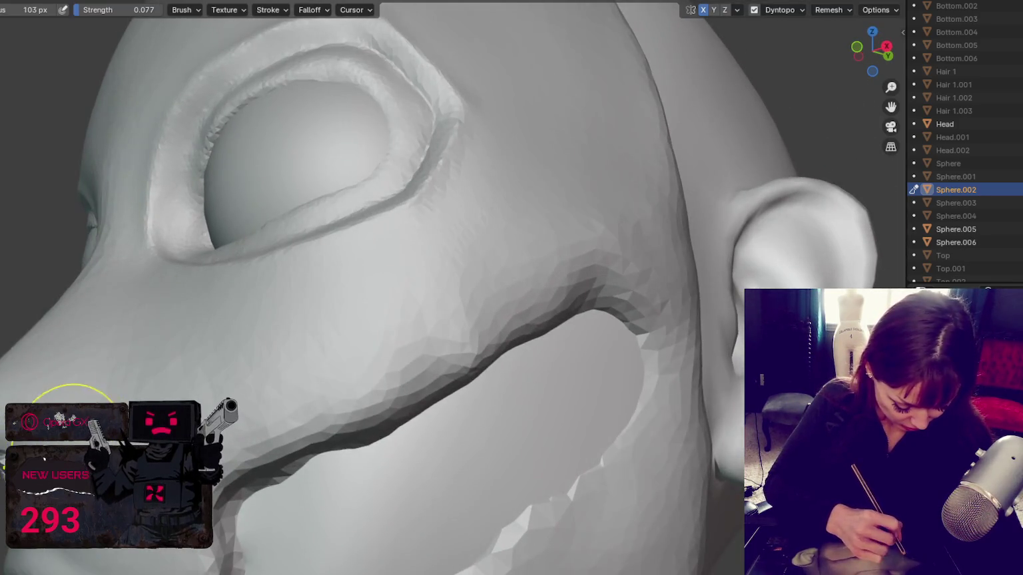
key("f")
left_click(70, 405)
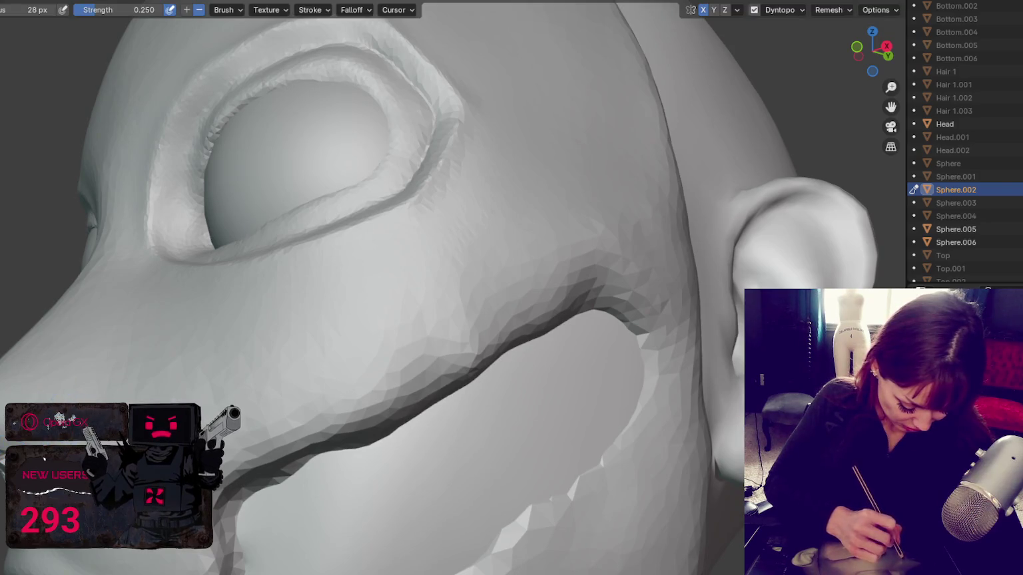
key("f")
left_click(97, 396)
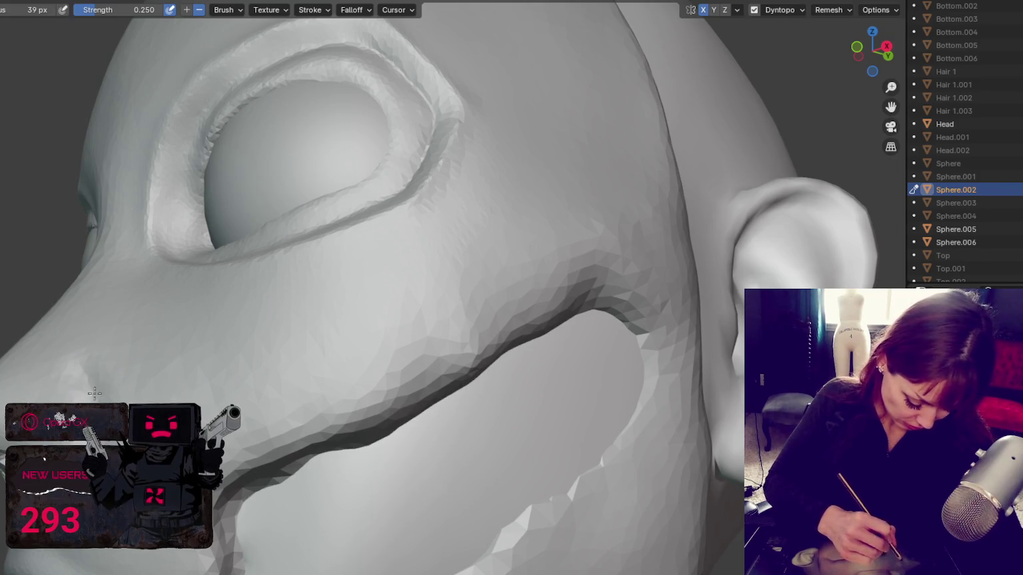
- Alternate Smooth and Draw at 72 px to refine the nose side, then snap to front view
key("s")
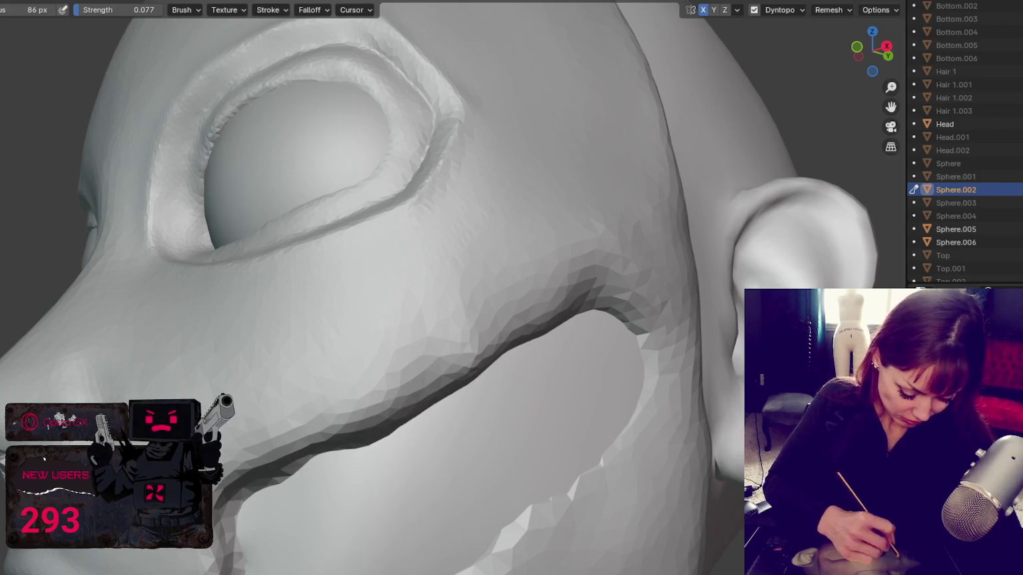
scroll(320, 410, "down", 5)
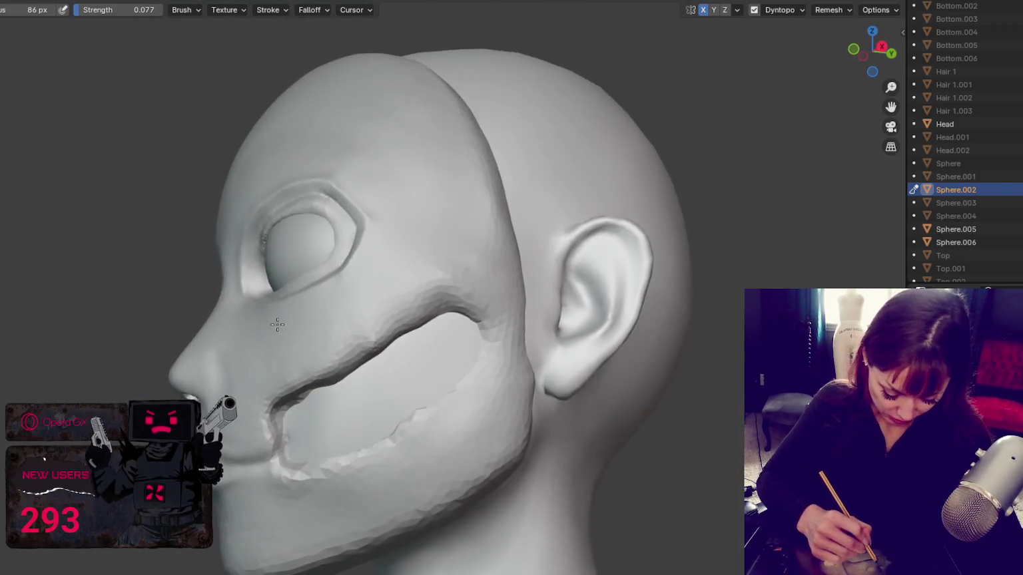
middle_click_drag(277, 324, 250, 357)
key("x")
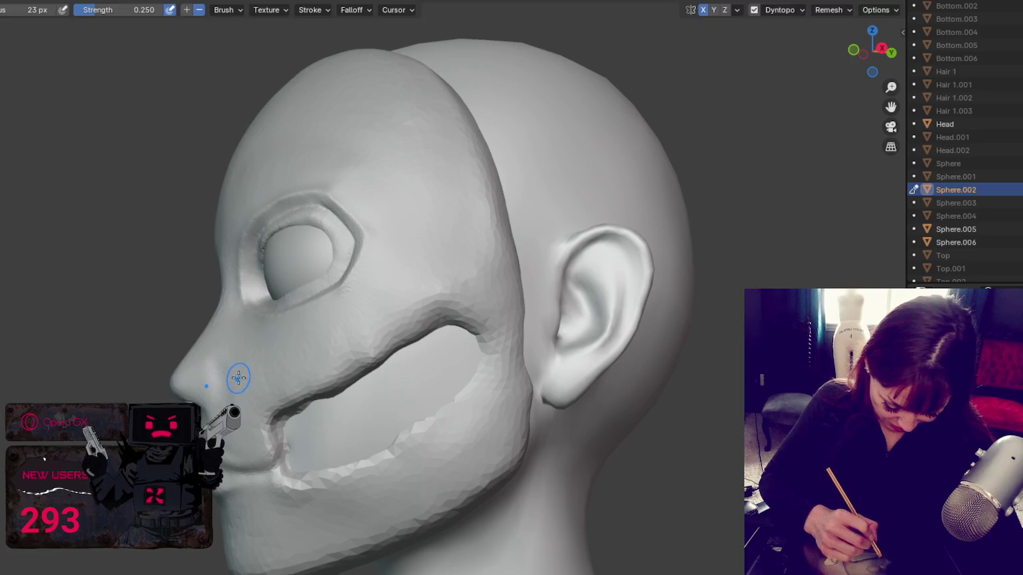
left_click(285, 345)
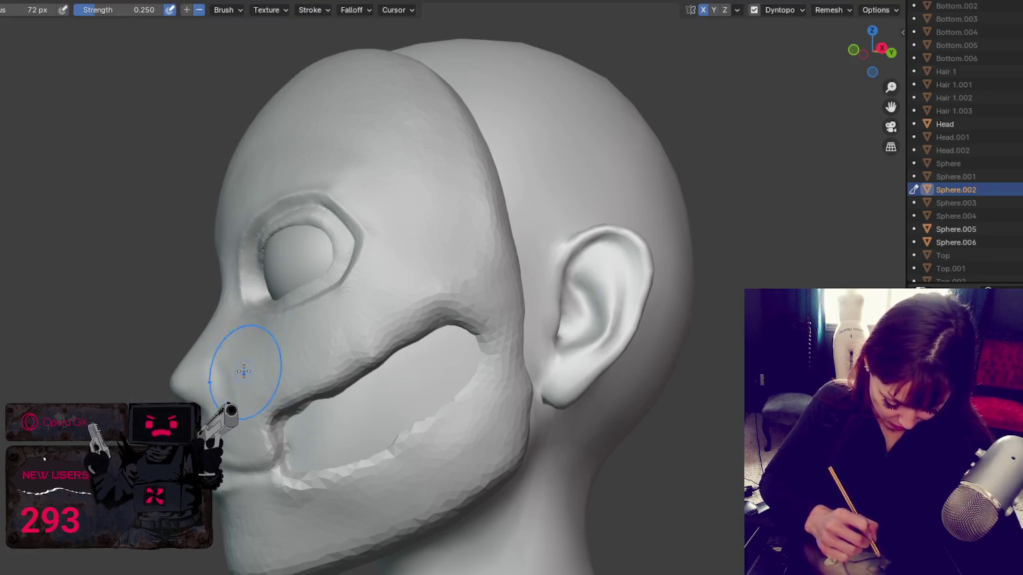
key("s")
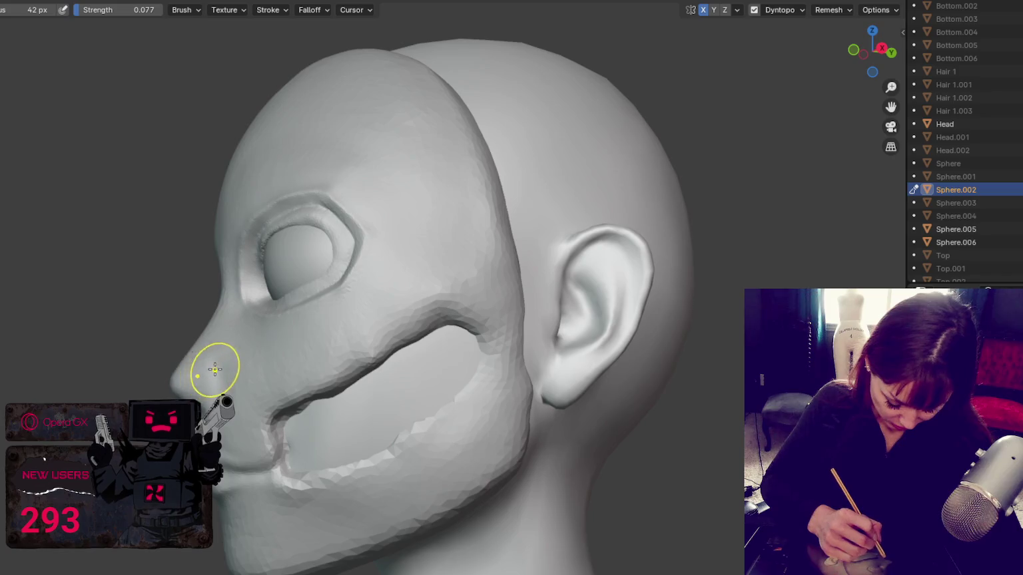
middle_click_drag(215, 369, 212, 362)
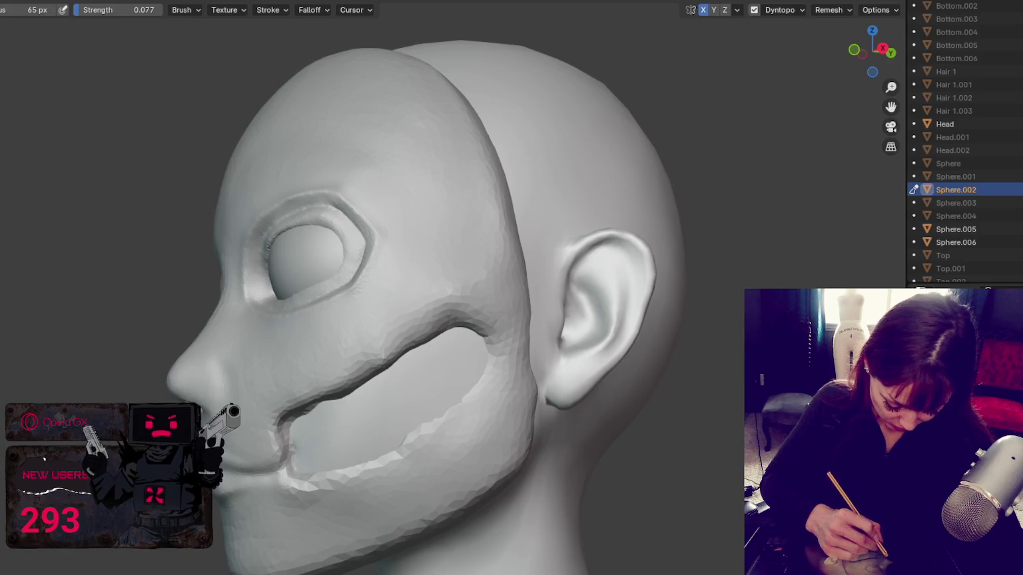
key("KP_1")
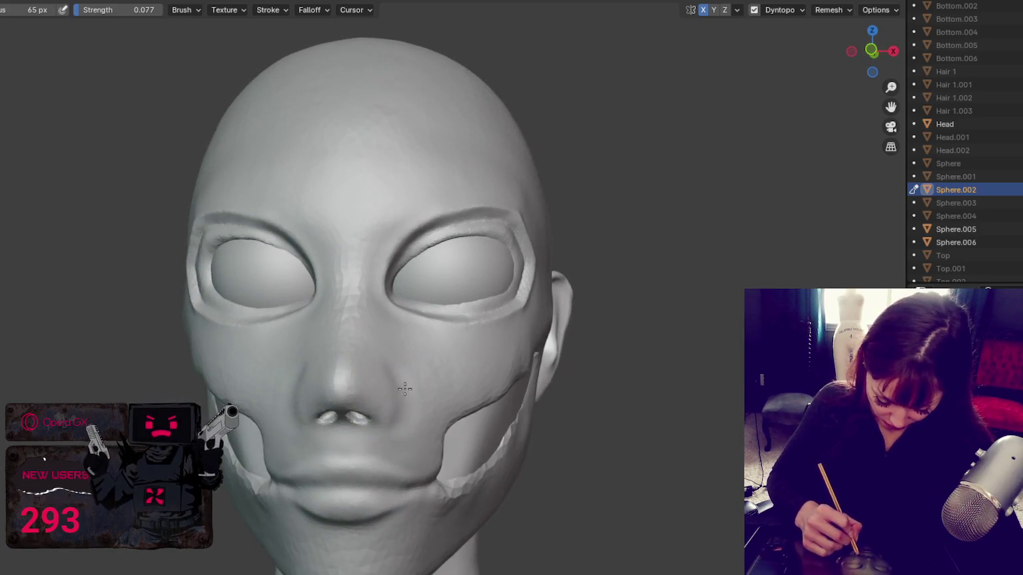
- Align a symmetric front view and resize the brush from 114 px to 26 px
middle_click_drag(396, 394, 416, 382)
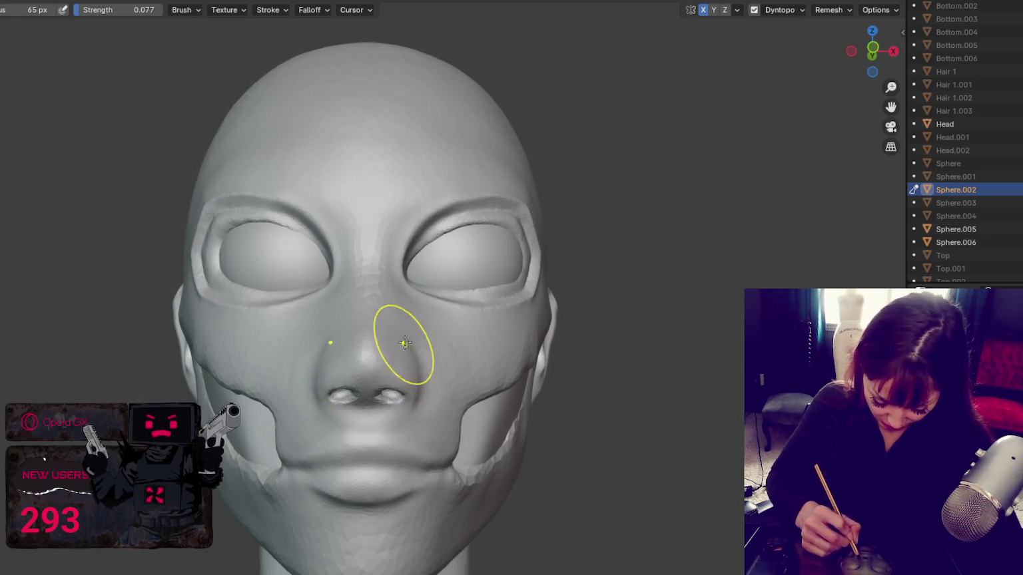
key("f")
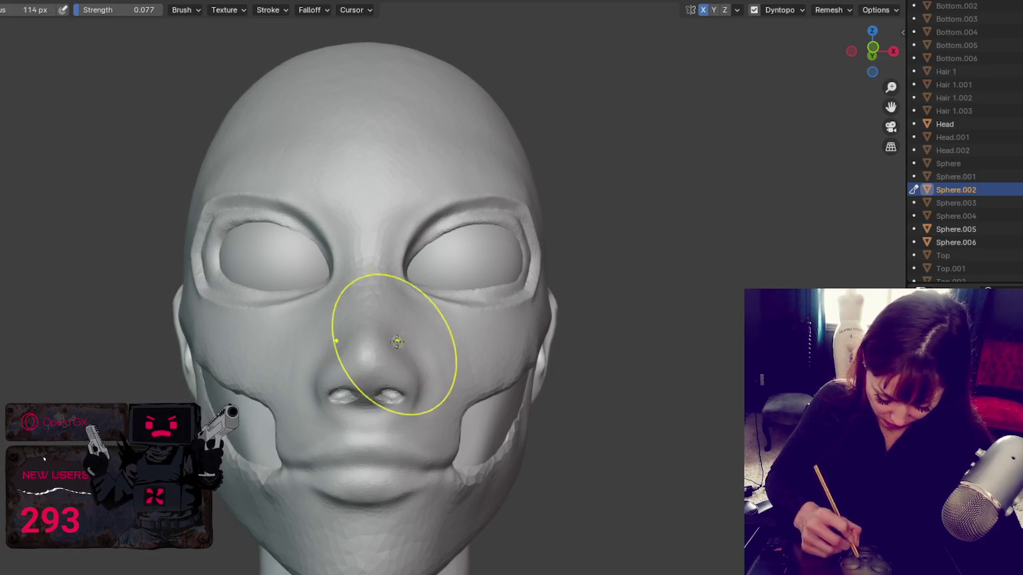
left_click(406, 347)
key("f")
left_click(356, 405)
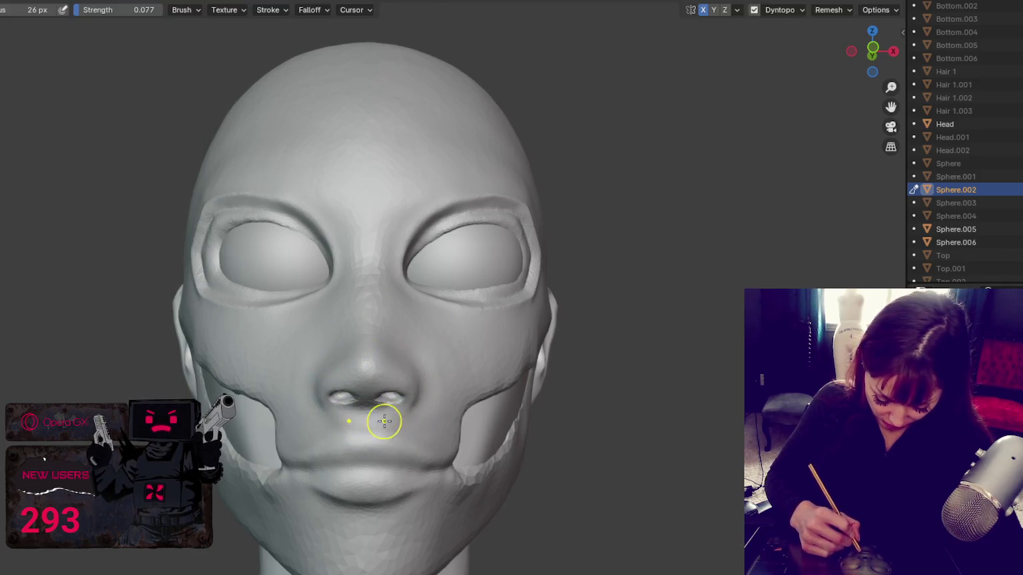
- Smooth around the nostrils, orbiting past the cheek cutout back to the front
middle_click_drag(414, 398, 261, 377)
key("x")
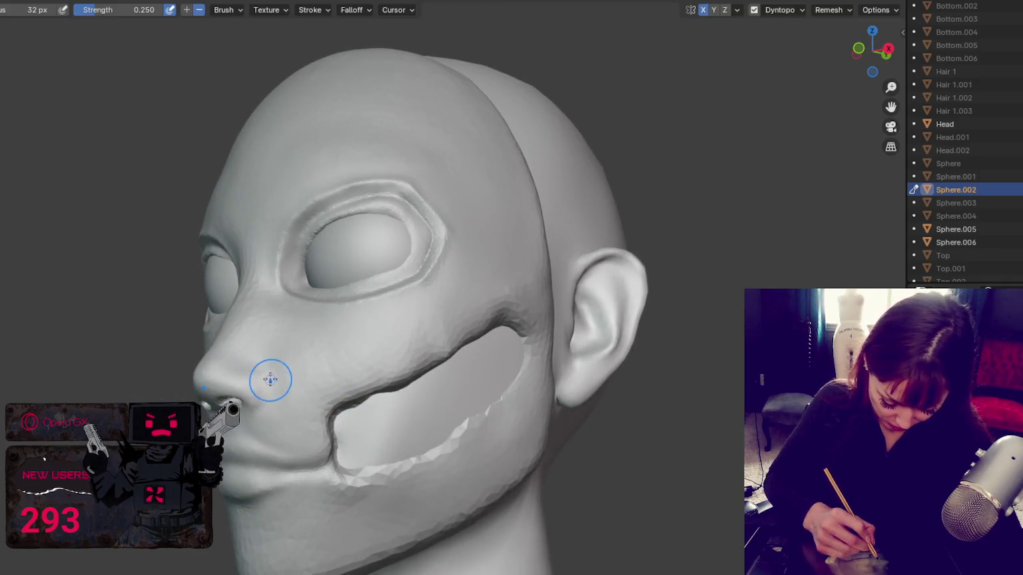
scroll(264, 406, "up", 2)
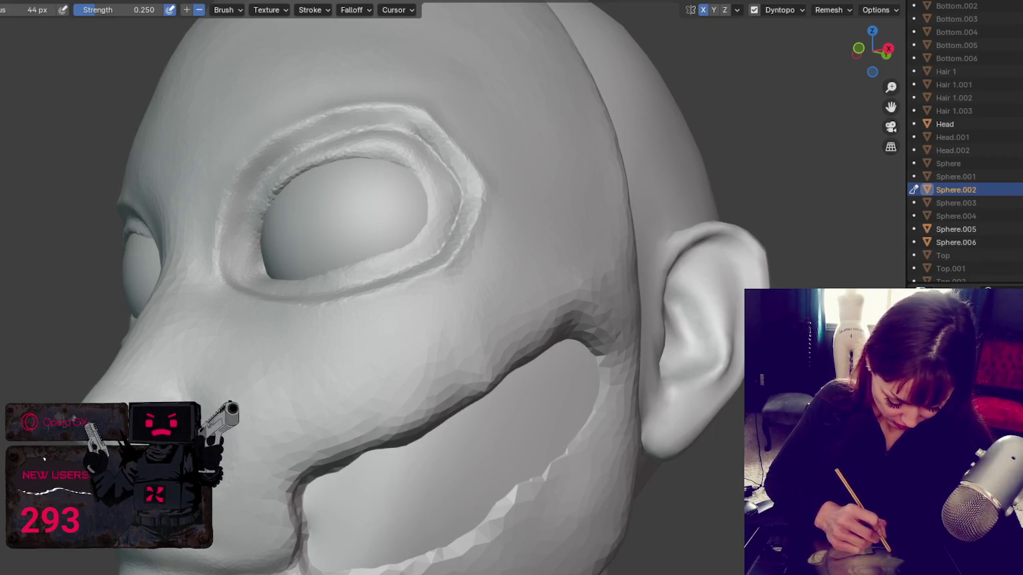
key("s")
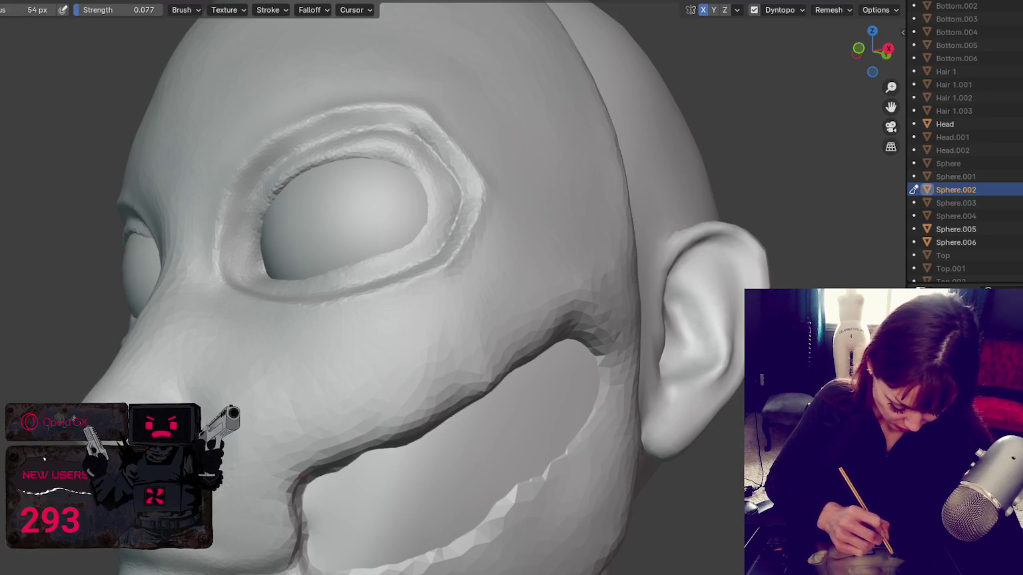
middle_click_drag(426, 279, 386, 253)
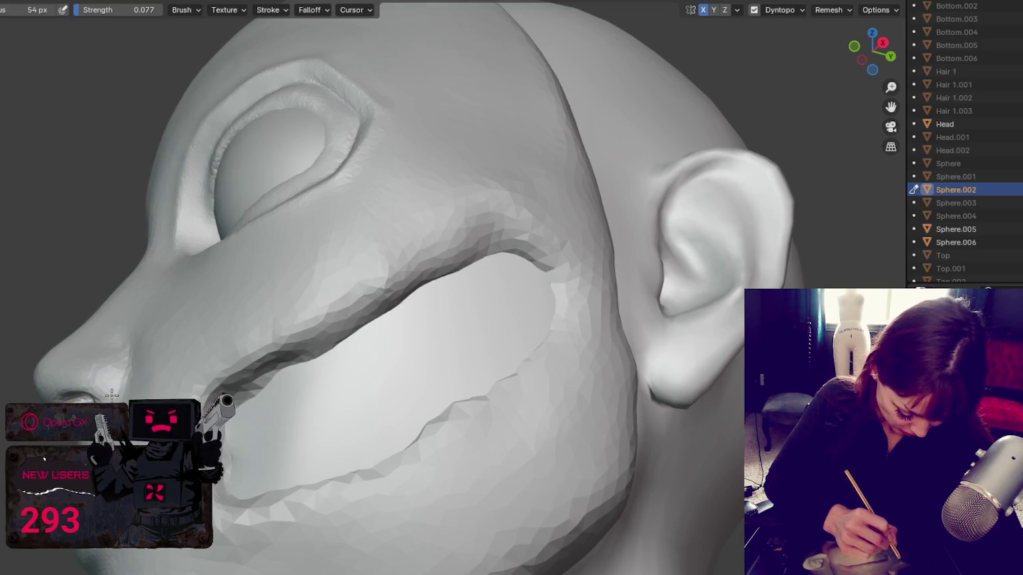
middle_click_drag(112, 395, 130, 394)
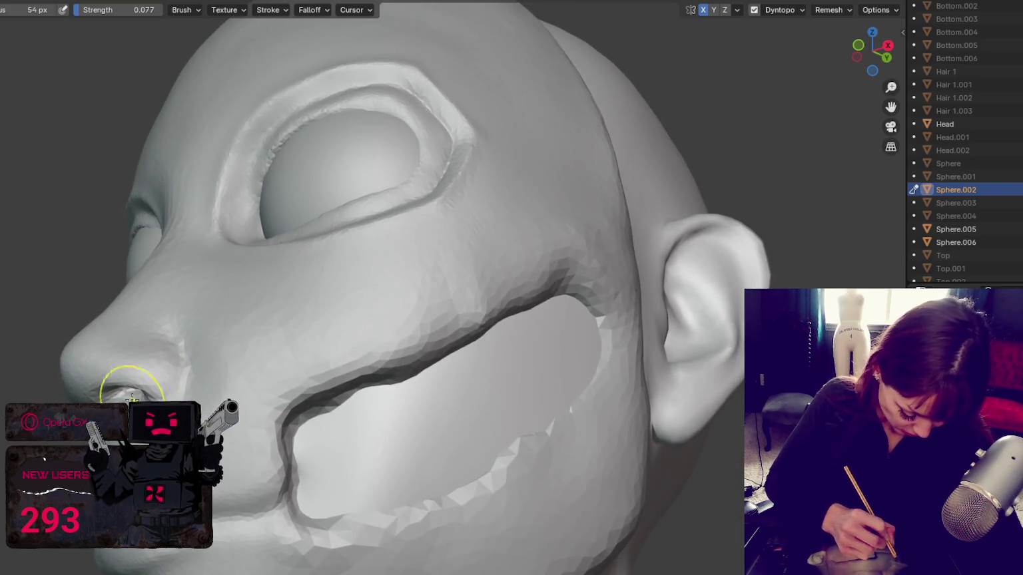
middle_click_drag(151, 390, 300, 393)
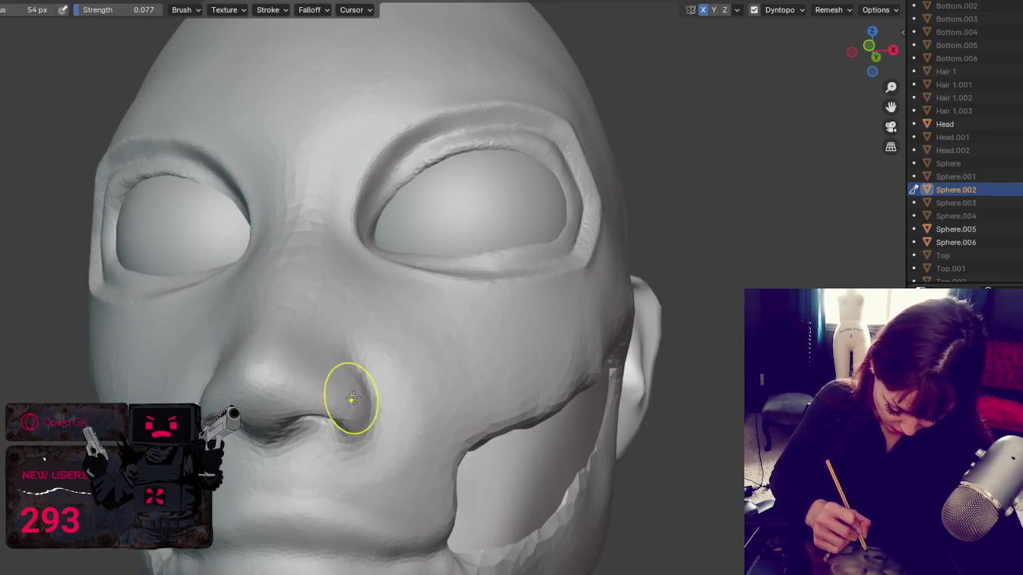
middle_click_drag(387, 400, 427, 370)
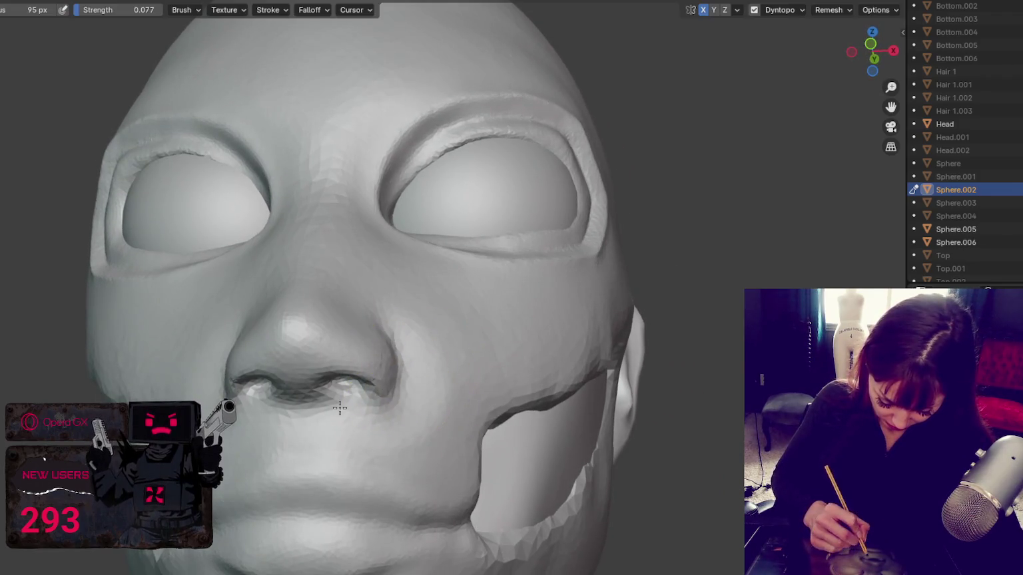